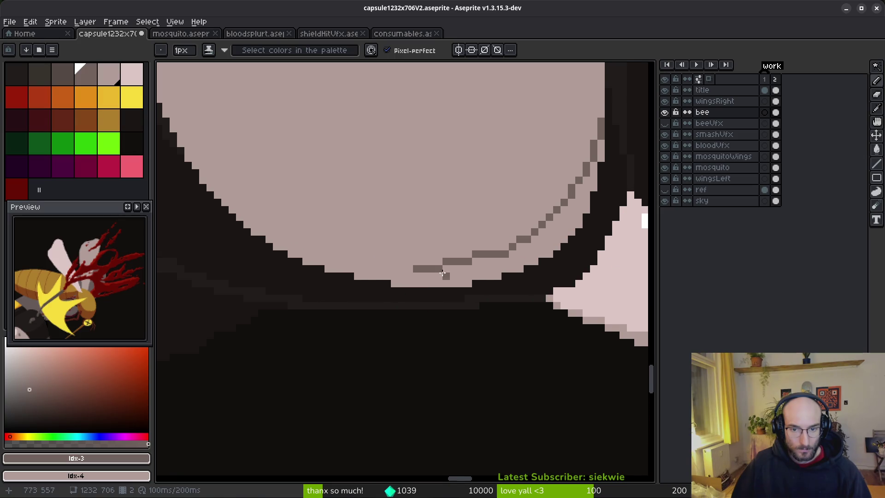
Try a dark fill on the strip under the eye, then undo it
scroll(275, 246, "down", 4)
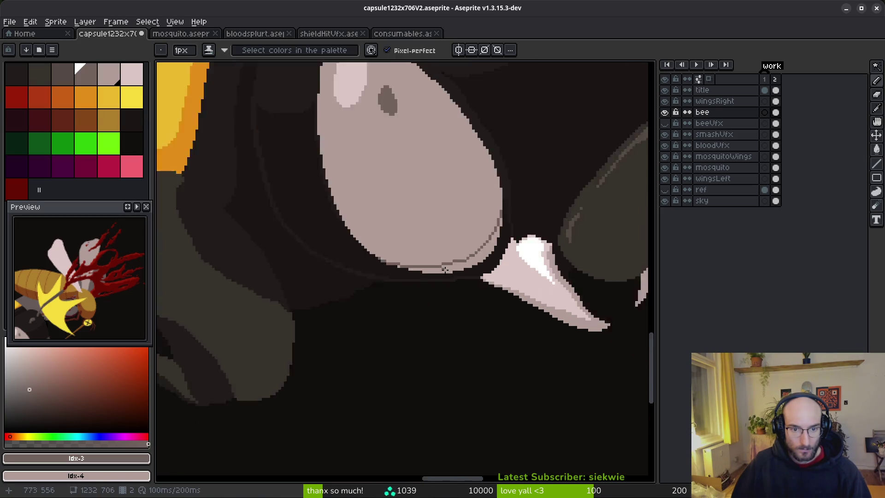
key("g")
left_click(460, 266)
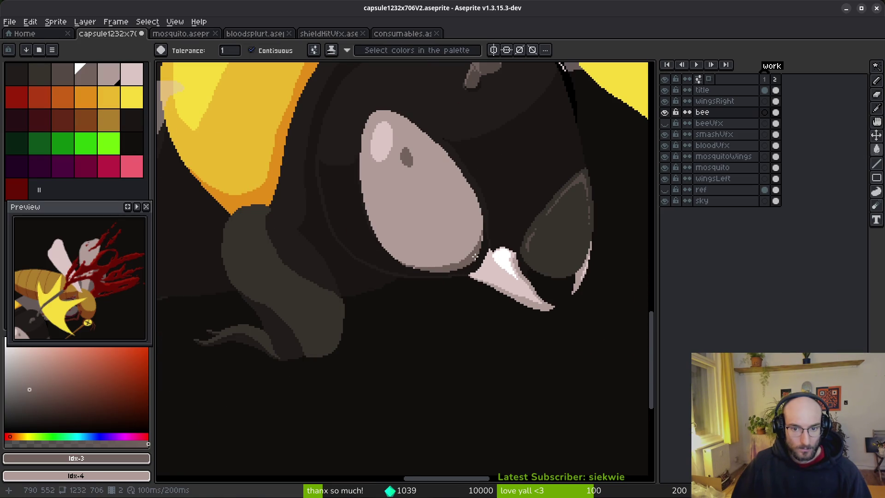
scroll(460, 266, "up", 2)
key("f")
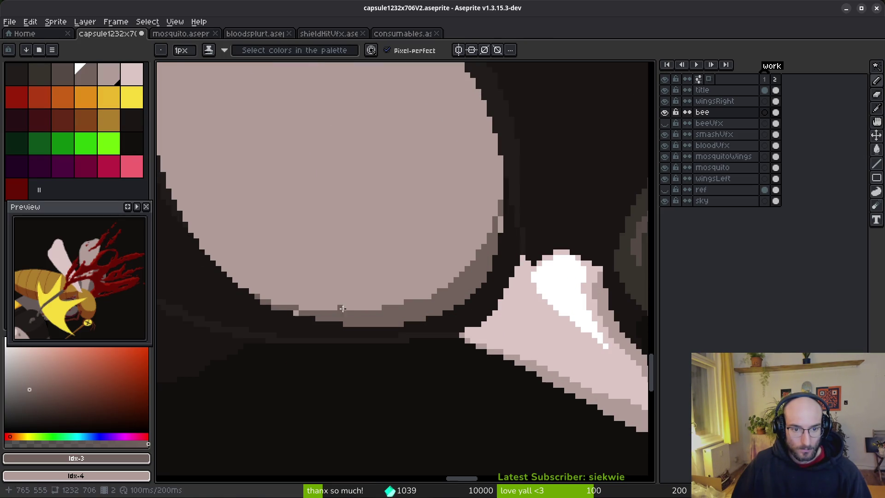
key("ctrl+z")
scroll(269, 297, "up", 1)
Redraw the grey outline along the eye's lower-left and right edges, filling the band beneath grey
mouse_move(215, 273)
left_mouse_down()
mouse_move(266, 297)
mouse_move(418, 318)
left_mouse_up()
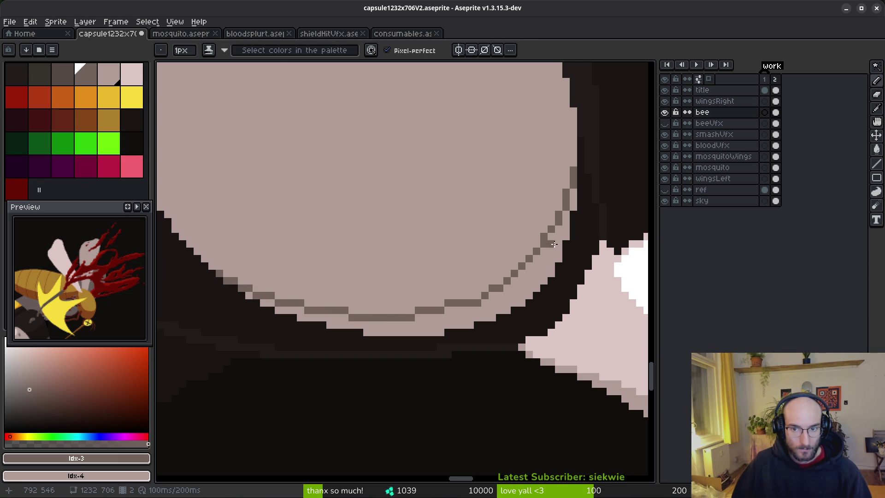
key("g")
left_click(509, 288)
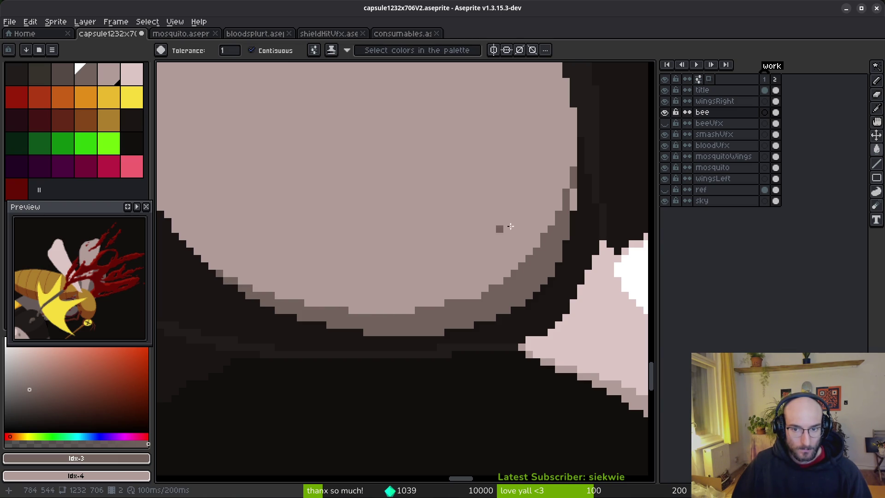
key("b")
left_click_drag(555, 220, 577, 176)
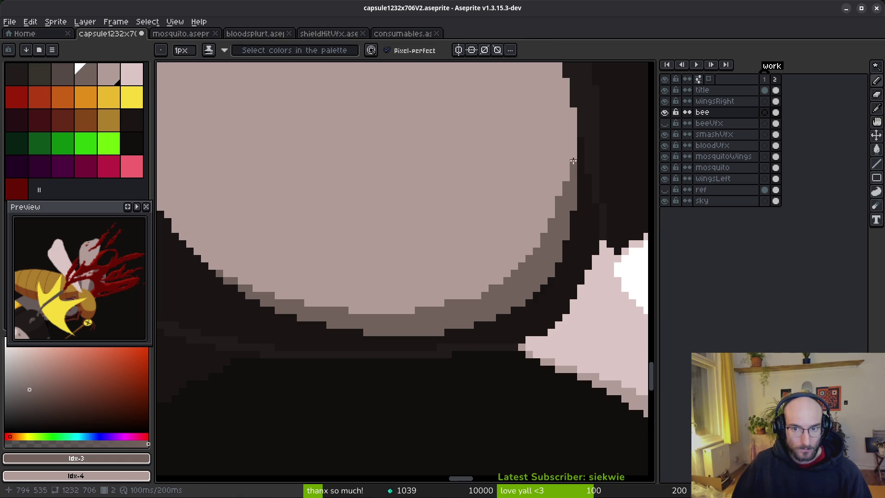
scroll(558, 181, "up", 2)
Smooth the outline's curve by turning jagged grey steps back to eye colour and adding grey pixels
right_click(551, 215)
right_click(539, 237)
left_click(518, 260)
right_click(524, 262)
right_click(517, 270)
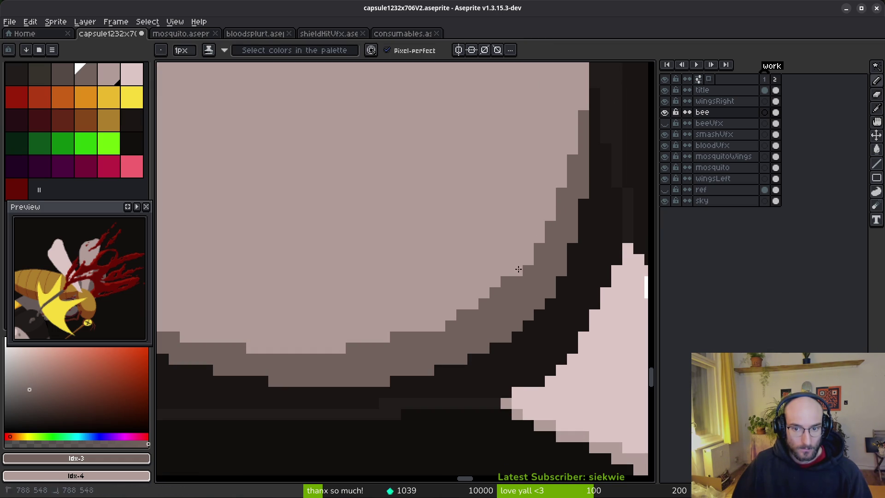
right_click(506, 281)
right_click(494, 294)
right_click(484, 304)
right_click(462, 315)
left_click(441, 326)
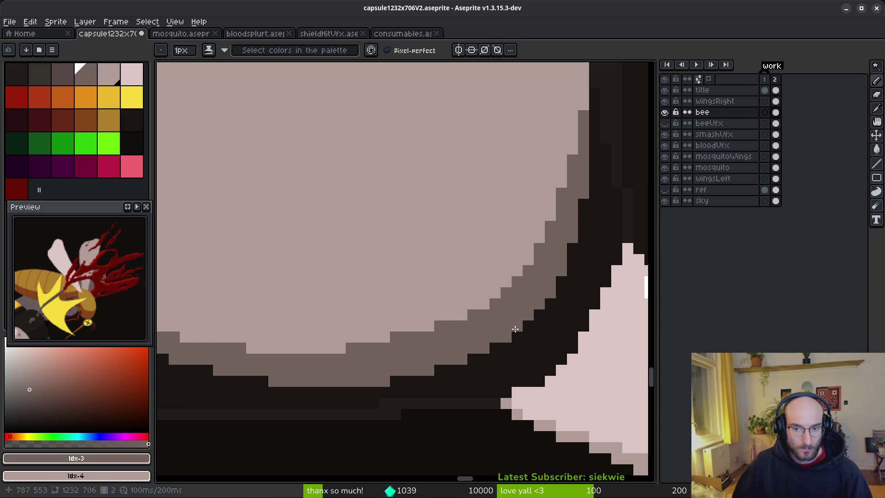
scroll(468, 330, "down", 3)
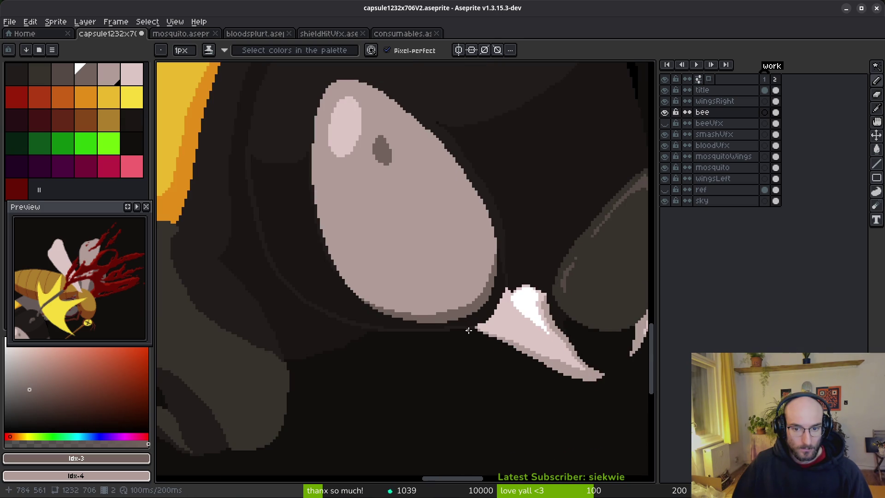
Add one grey pixel to the eye outline and turn three stray outline pixels back to eye colour
scroll(442, 319, "up", 3)
left_click(420, 299)
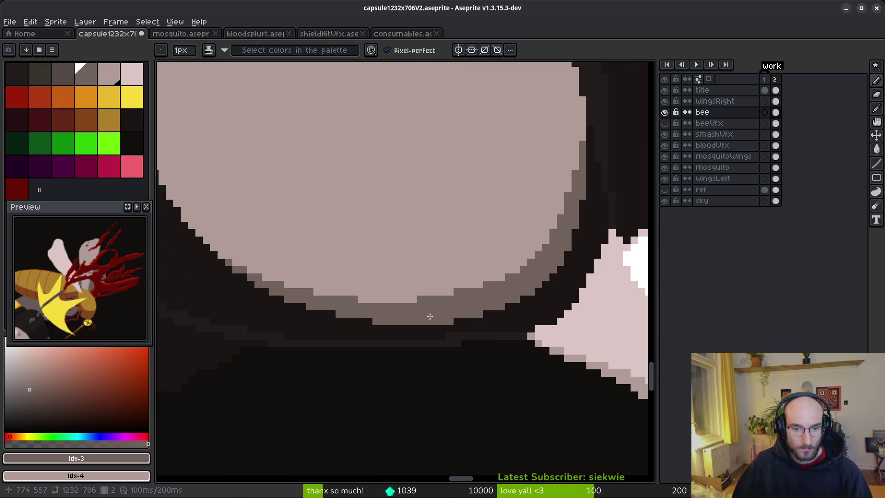
right_click(354, 299)
right_click(310, 294)
right_click(242, 267)
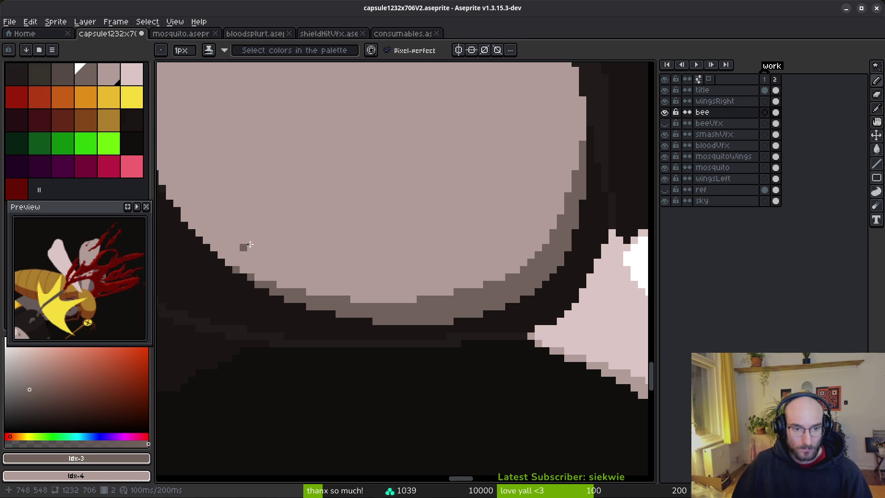
Save the title-screen file
scroll(295, 205, "down", 2)
scroll(325, 189, "down", 1)
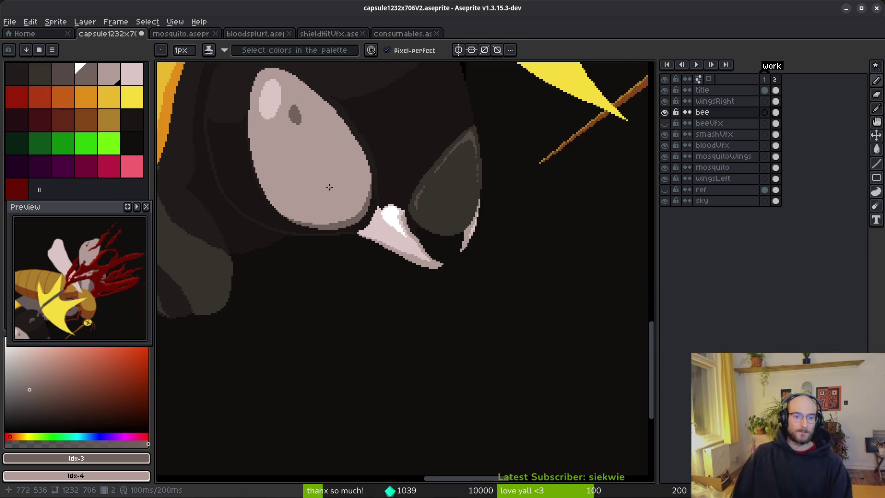
scroll(324, 189, "down", 2)
key("ctrl+s")
Sketch thin trial strokes across the eye below the pupil
scroll(341, 217, "up", 2)
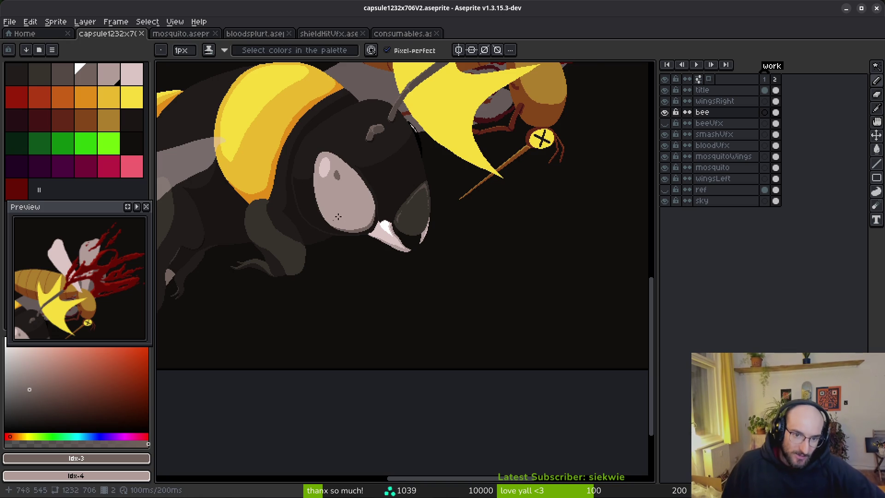
scroll(343, 220, "up", 2)
scroll(413, 240, "up", 2)
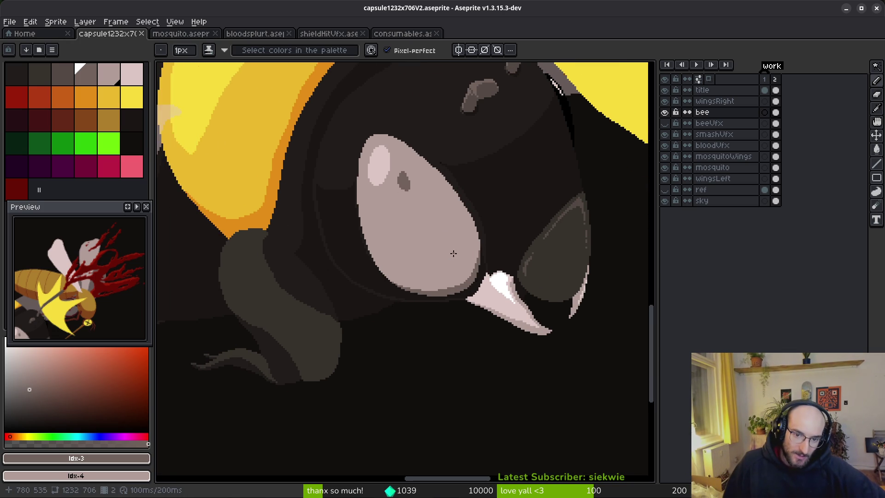
mouse_move(368, 202)
left_mouse_down()
mouse_move(381, 251)
mouse_move(395, 244)
left_mouse_up()
left_click_drag(399, 199, 440, 255)
left_click_drag(440, 194, 470, 229)
mouse_move(455, 191)
left_mouse_down()
mouse_move(494, 240)
mouse_move(510, 298)
left_mouse_up()
left_click_drag(463, 241, 480, 300)
left_click_drag(461, 267, 455, 312)
left_click_drag(410, 271, 428, 315)
Undo the last two strokes on the eye and save the file again
scroll(472, 321, "down", 5)
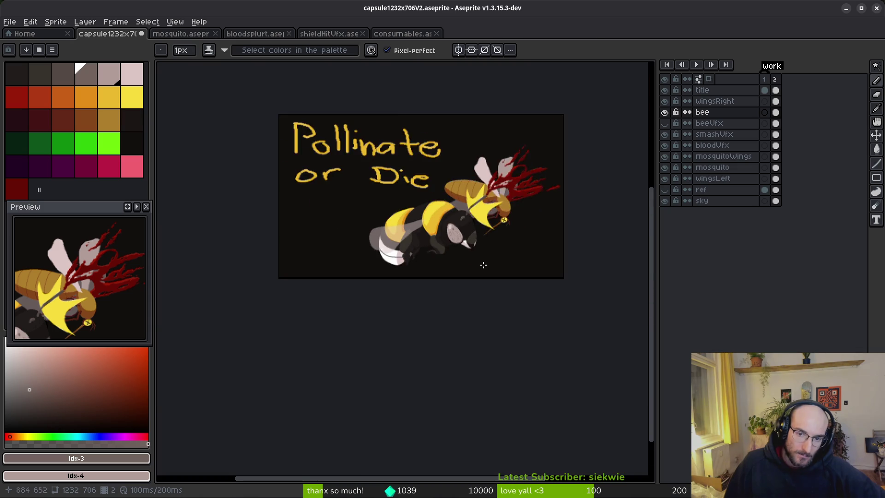
scroll(470, 251, "up", 3)
key("ctrl+z")
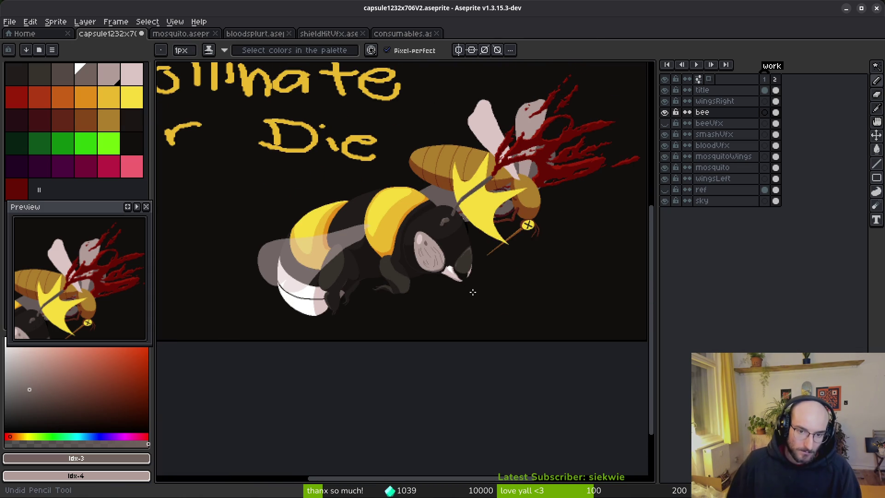
key("ctrl+z")
key("ctrl+s")
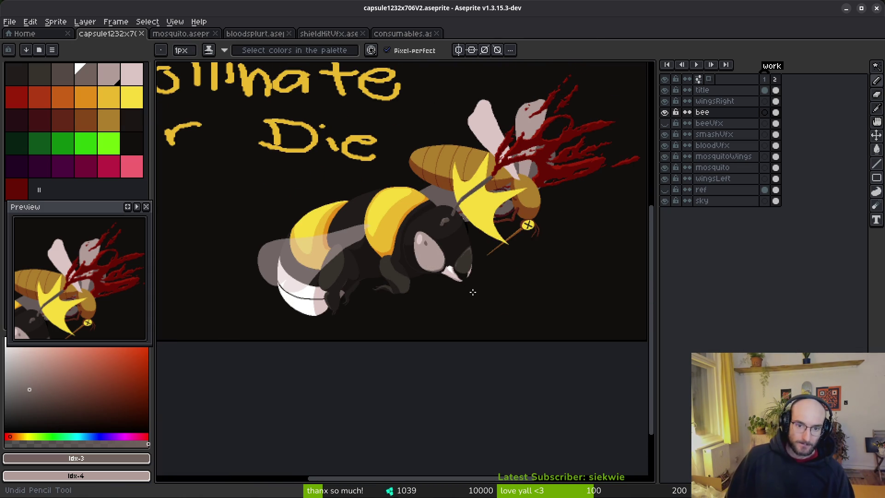
scroll(471, 291, "down", 2)
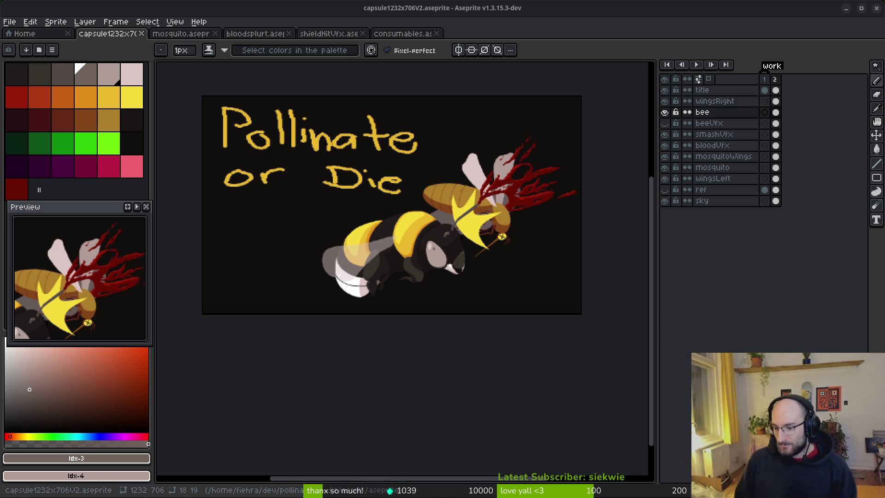
scroll(479, 247, "down", 2)
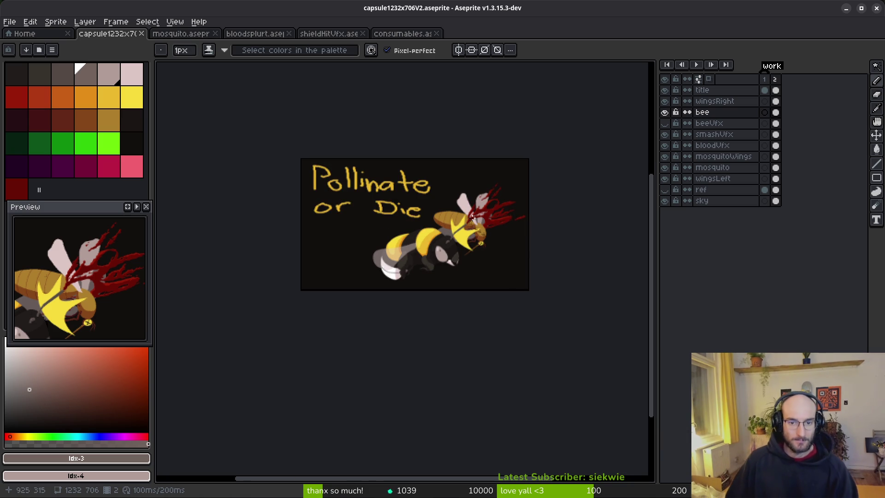
Marquee the bee and mosquito area across layers wingsRight through wingsLeft
left_click_drag(468, 251, 503, 242)
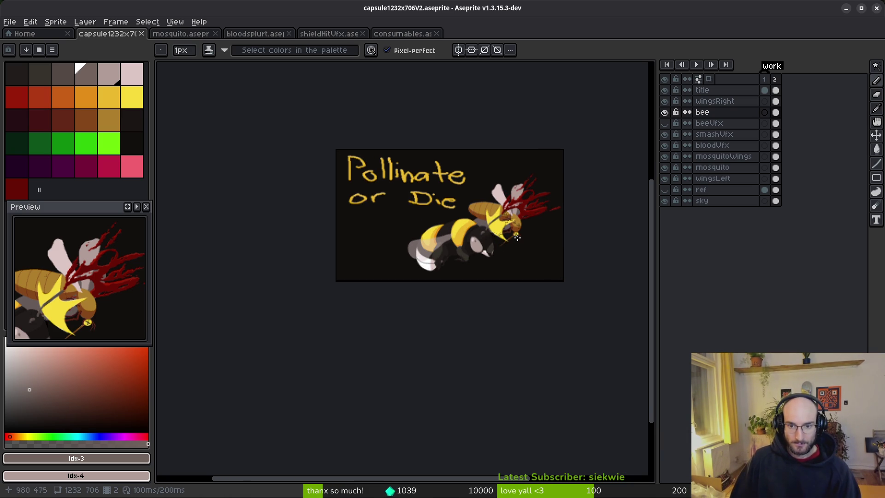
scroll(517, 240, "down", 2)
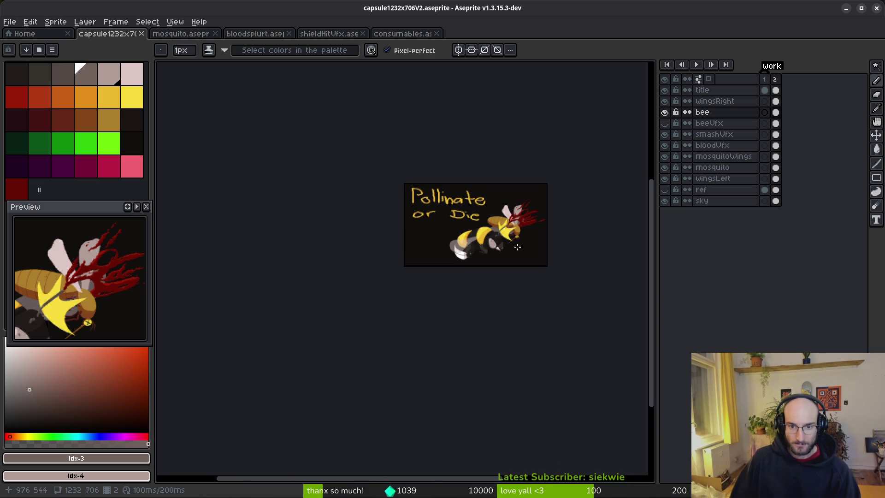
scroll(516, 245, "up", 2)
scroll(502, 244, "up", 1)
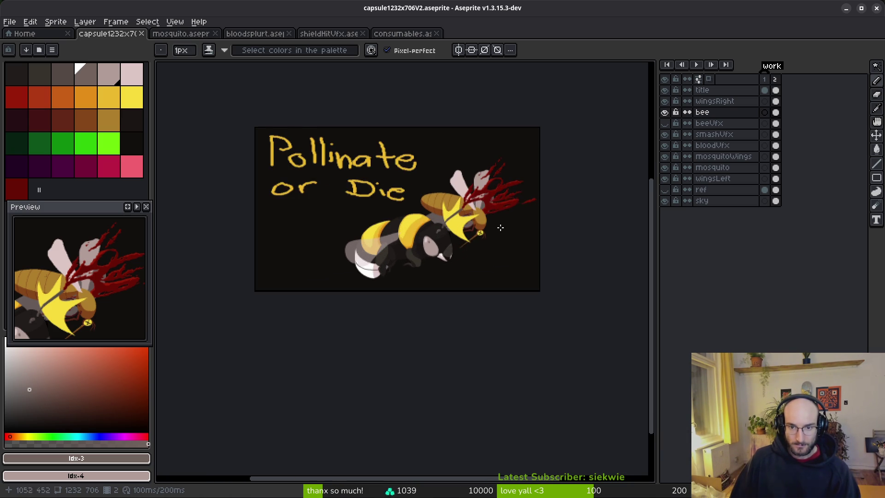
scroll(502, 244, "up", 1)
key("m")
left_click_drag(256, 108, 561, 362)
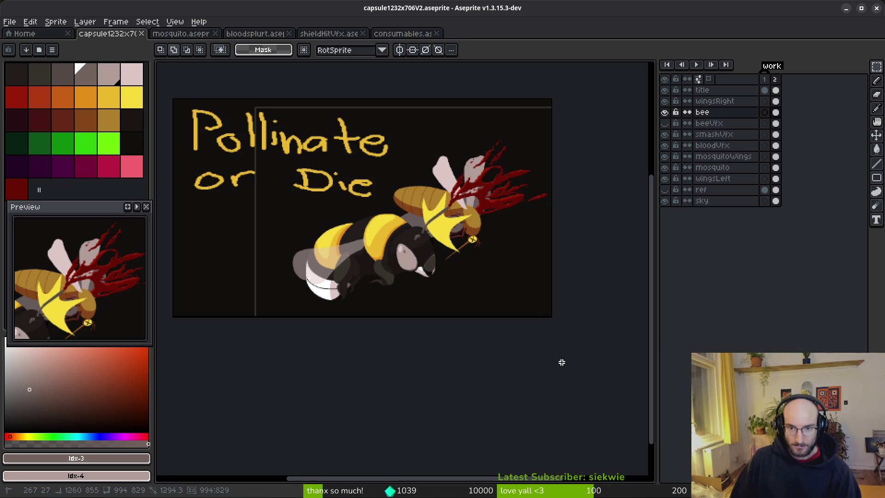
left_click_drag(777, 102, 777, 178)
Nudge the selected artwork one pixel right and one down, then apply the move
scroll(500, 233, "left", 1)
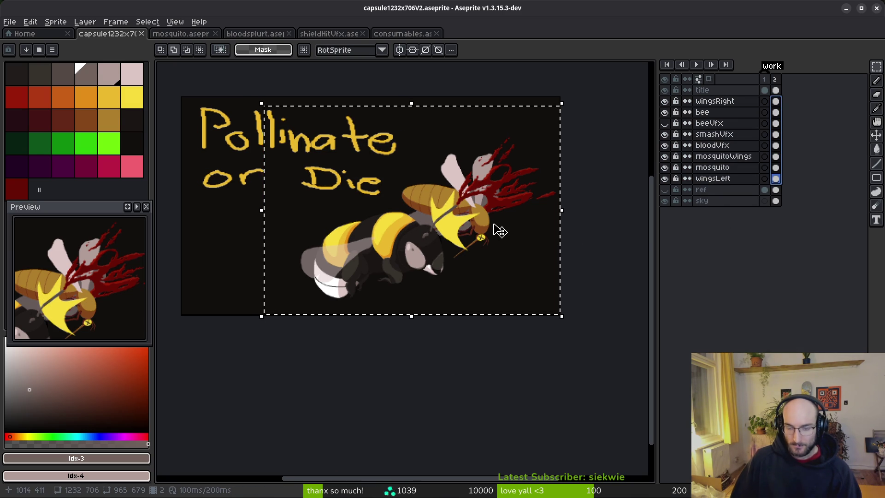
key("Right")
key("Right")
key("Right")
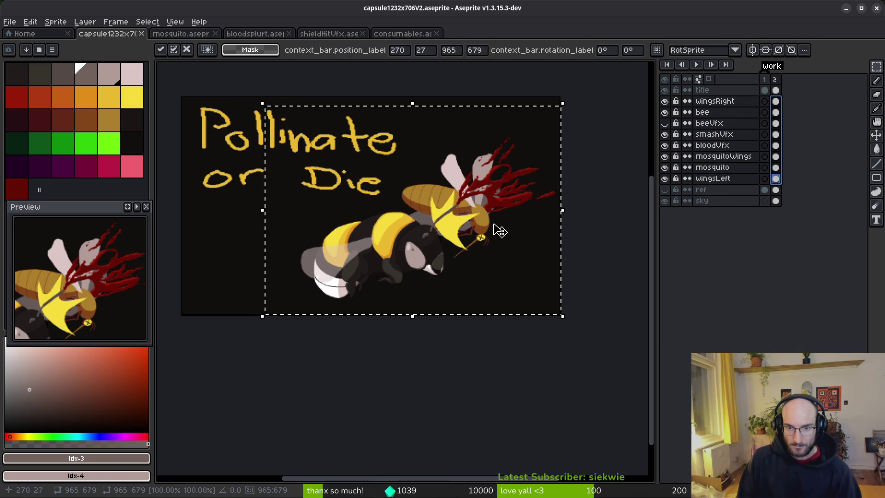
key("Down")
key("Down")
key("Down")
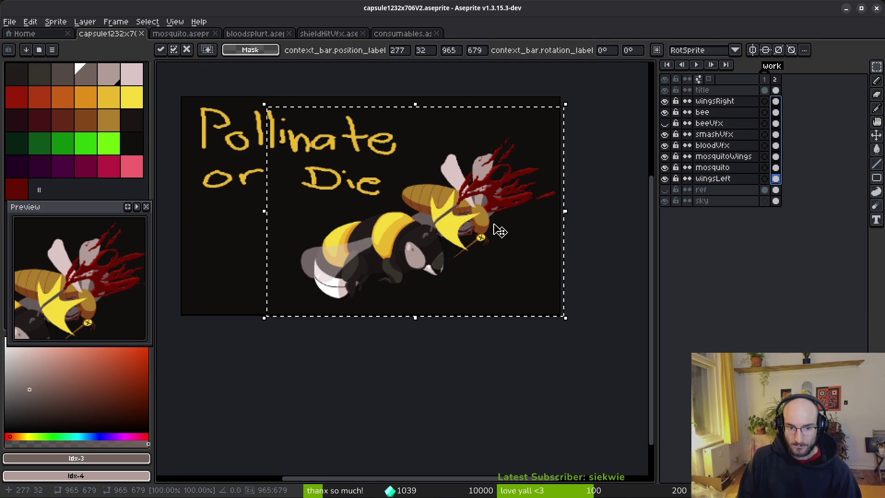
key("Return")
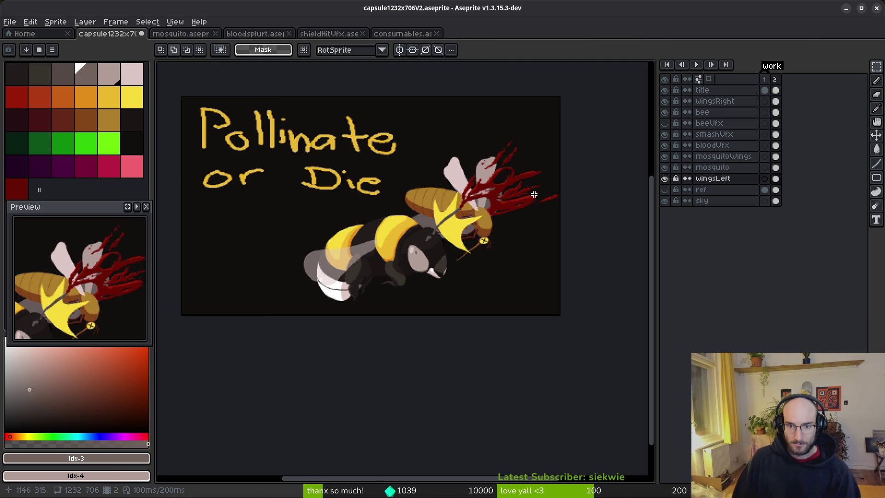
scroll(508, 255, "down", 1)
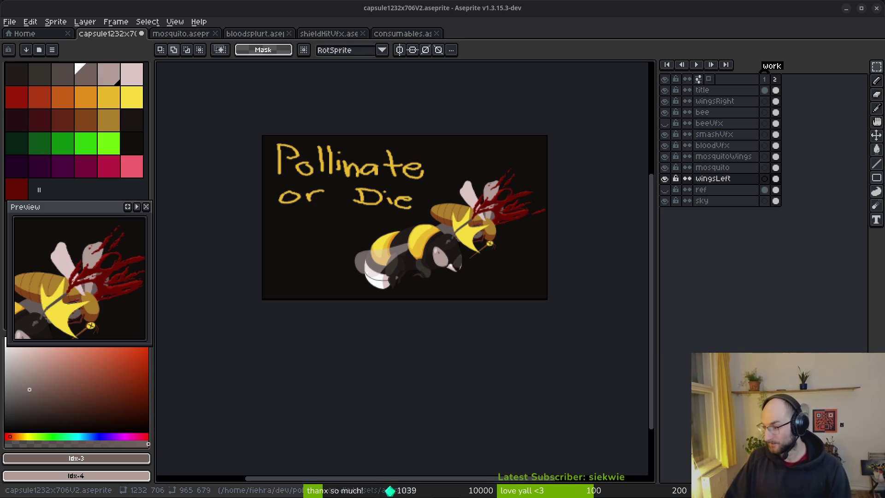
Pan the view slightly left across the composed title canvas
left_click_drag(479, 281, 459, 286)
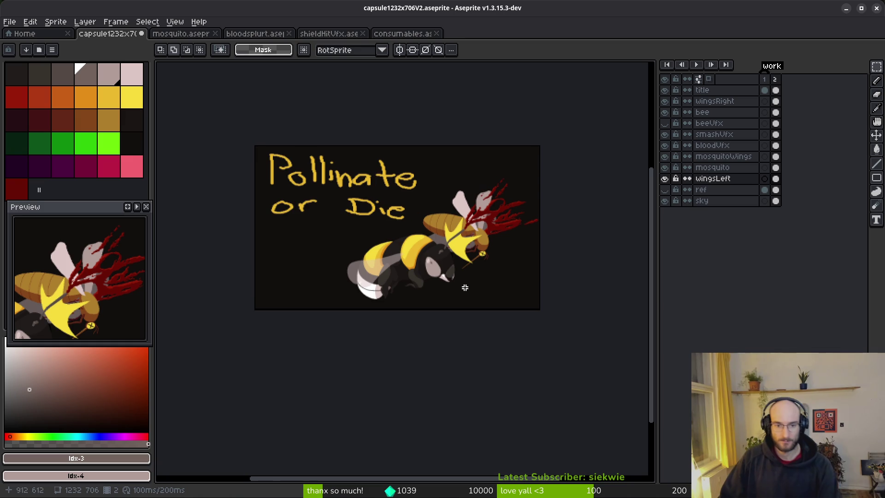
Hide the Pollinate or Die title layer
scroll(447, 299, "up", 1)
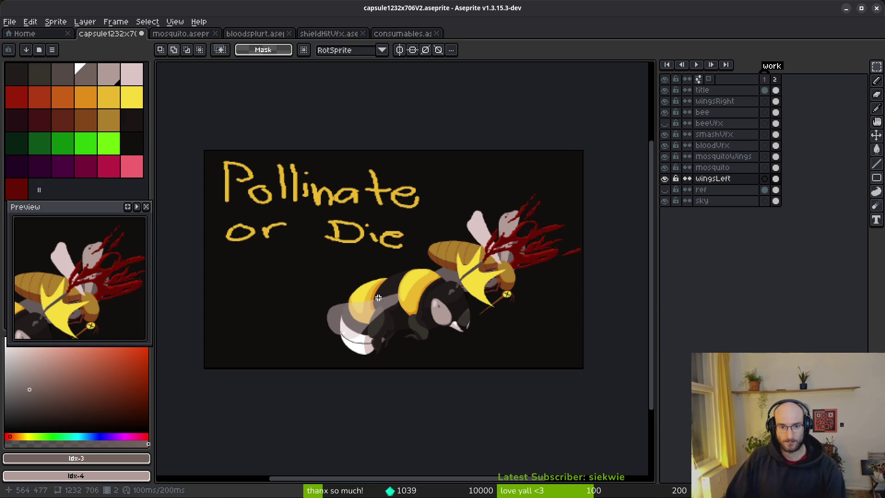
left_click_drag(376, 304, 323, 314)
left_click(664, 90)
Marquee the mosquito and blood, then select the mosquito, mosquitoWings and bloodVfx layers
left_click_drag(517, 323, 578, 286)
left_click_drag(477, 320, 456, 324)
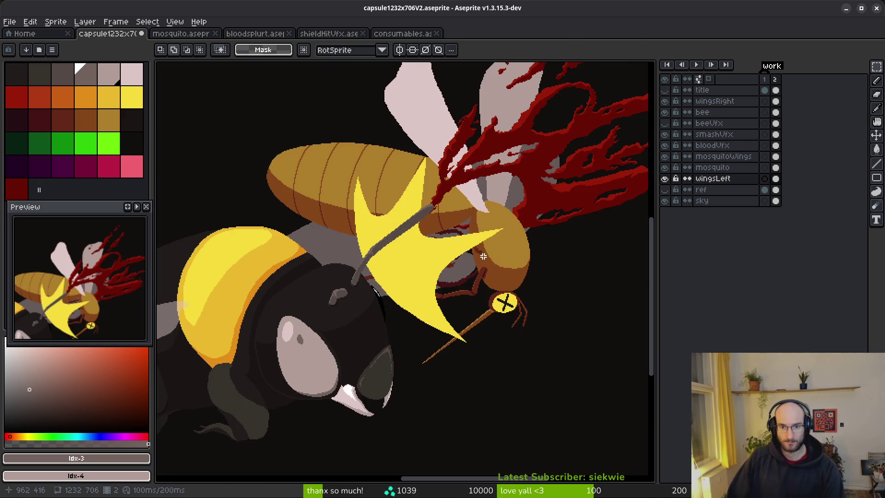
scroll(491, 257, "up", 3)
left_click_drag(476, 256, 466, 332)
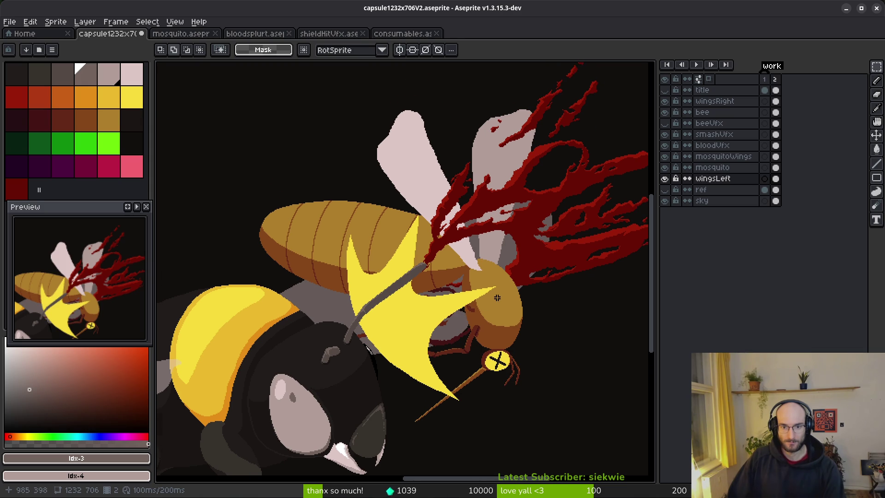
scroll(488, 299, "down", 2)
left_click_drag(523, 285, 515, 285)
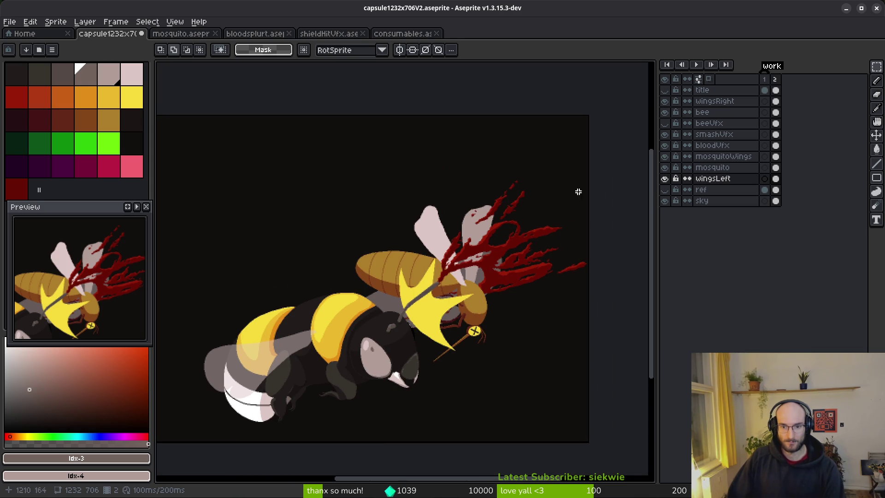
mouse_move(590, 161)
left_mouse_down()
mouse_move(439, 316)
mouse_move(244, 433)
left_mouse_up()
left_click_drag(776, 167, 776, 146)
Move the mosquito and blood down-left, commit it, then undo that move
left_click_drag(534, 291, 516, 299)
key("Return")
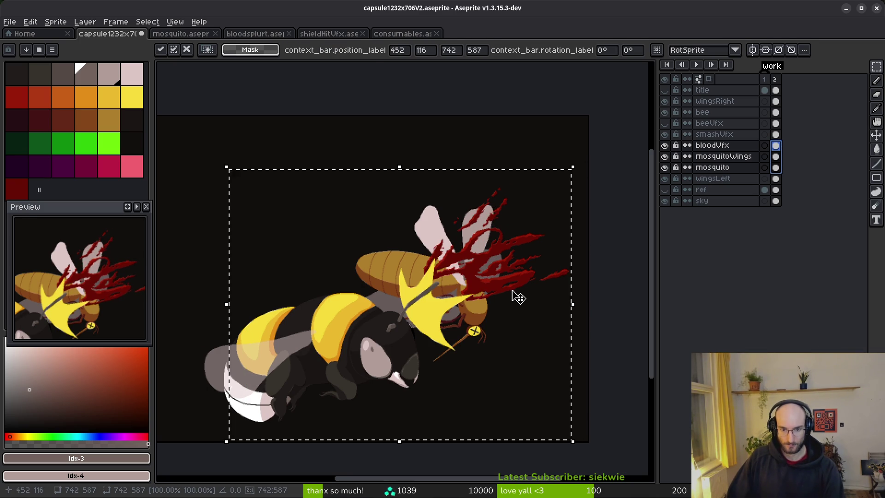
key("ctrl+d")
key("ctrl+z")
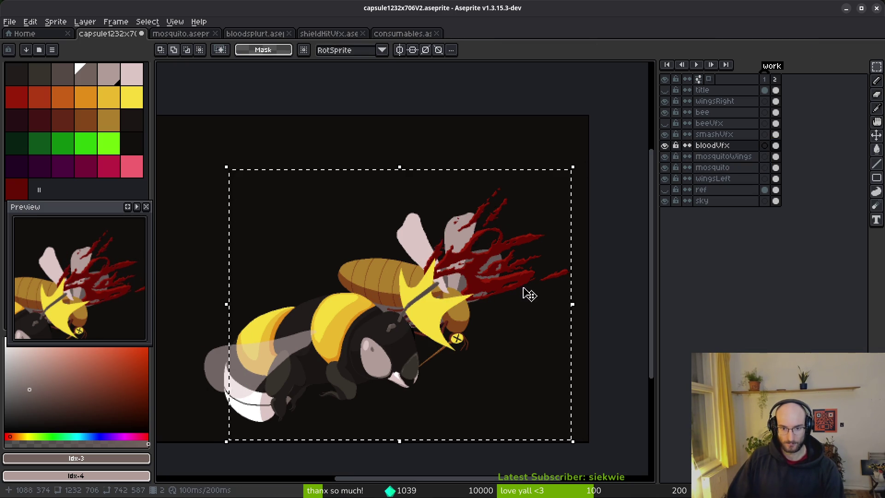
key("ctrl+z")
Shift the mosquito and blood slightly down and right and commit the new position
left_click_drag(490, 286, 489, 297)
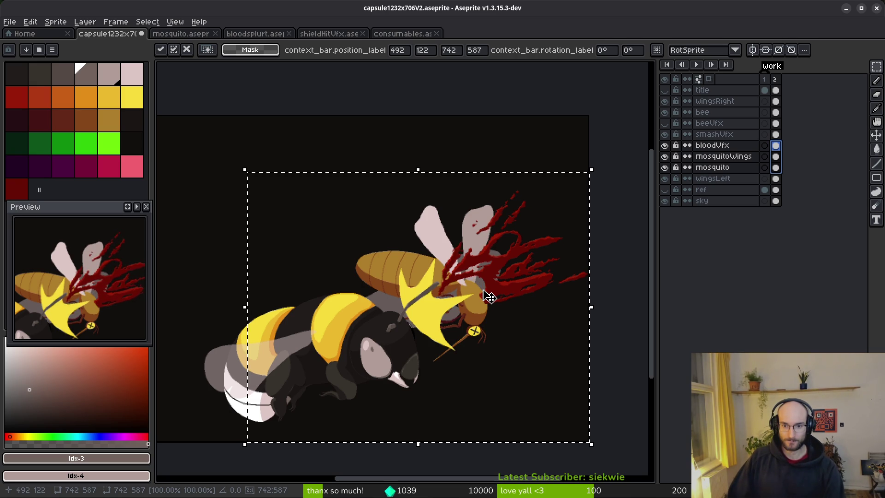
key("ctrl+d")
scroll(507, 291, "down", 2)
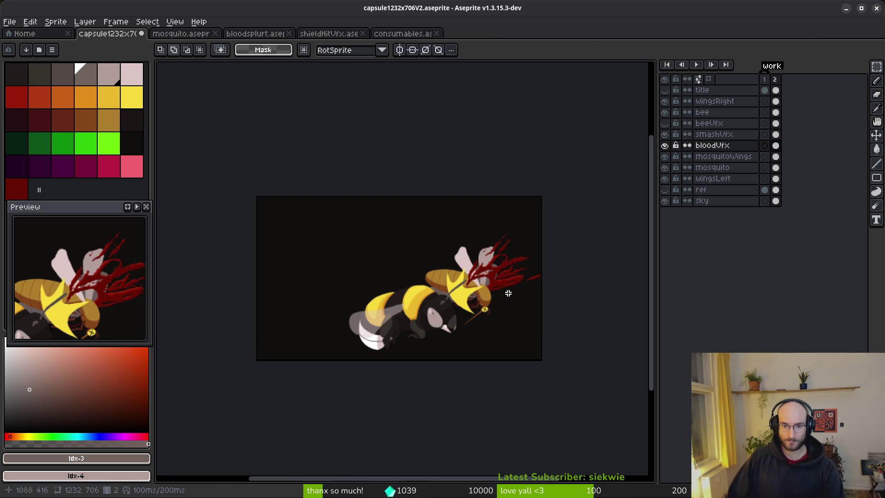
scroll(493, 310, "down", 1)
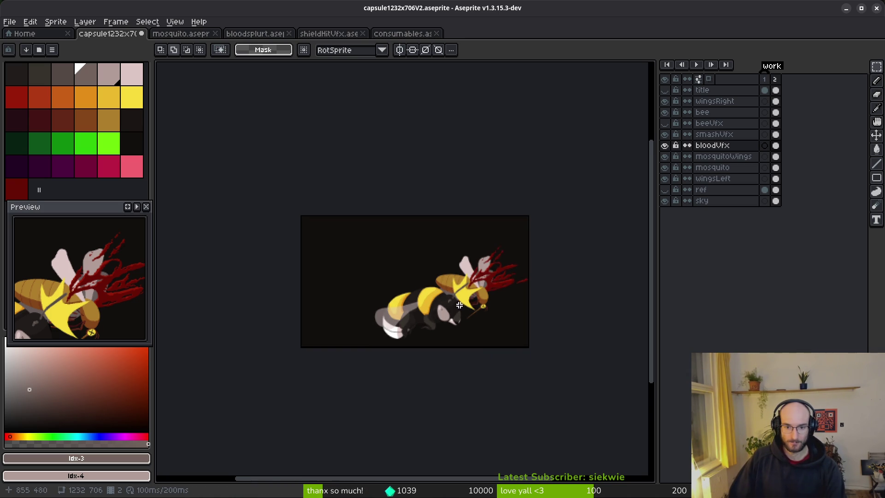
scroll(521, 307, "up", 2)
scroll(525, 308, "down", 1)
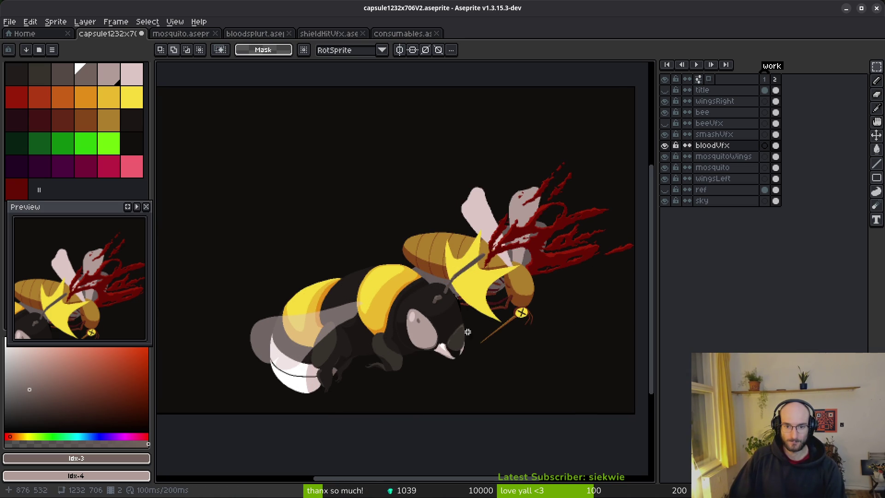
scroll(496, 296, "up", 1)
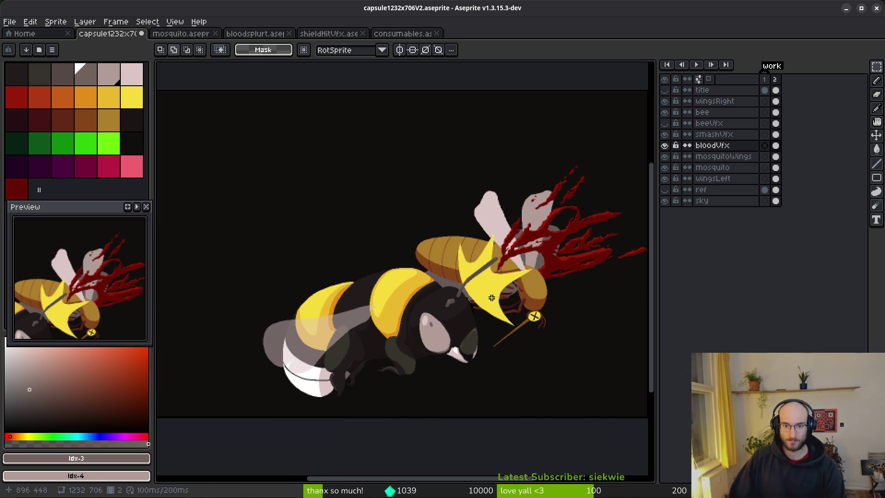
Sample the spike's yellow #cab82c as drawing colour and make smashVfx the active layer
left_click(494, 298, "alt")
scroll(507, 295, "up", 4)
scroll(507, 239, "up", 2)
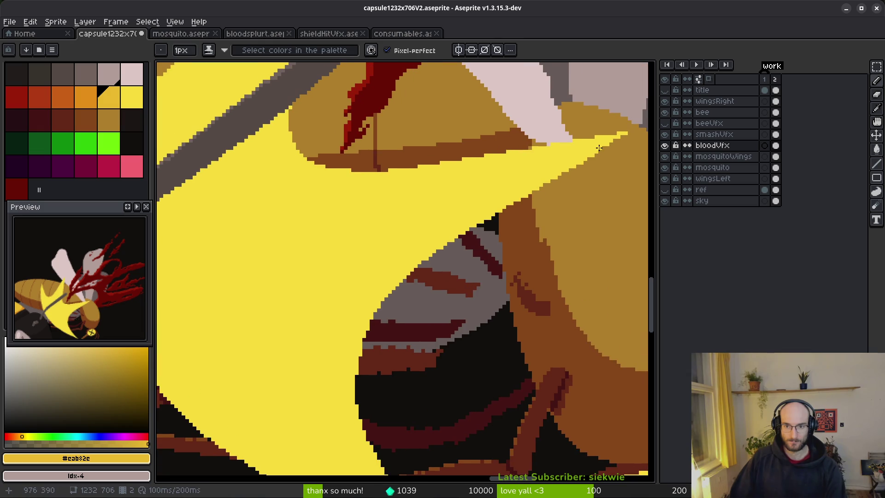
key("Up")
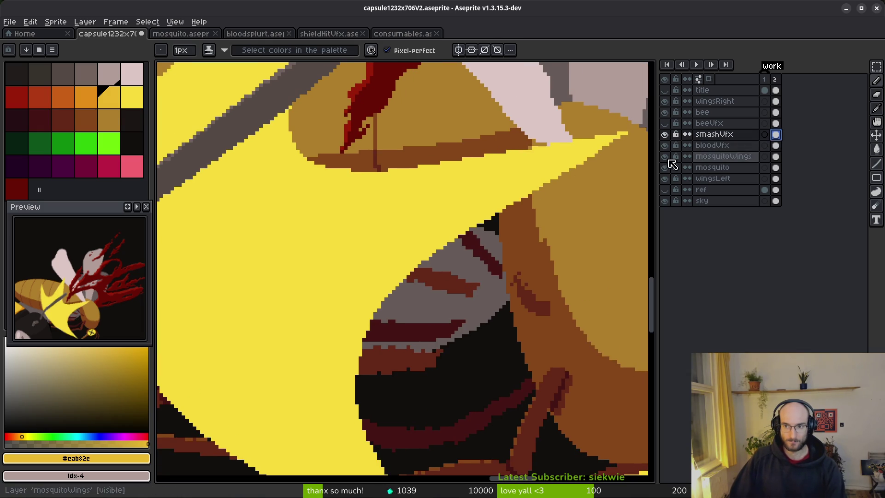
Pencil a curved line inside the yellow spike and extend it further down the spike
mouse_move(613, 137)
left_mouse_down()
mouse_move(382, 263)
mouse_move(341, 334)
left_mouse_up()
scroll(339, 397, "down", 3)
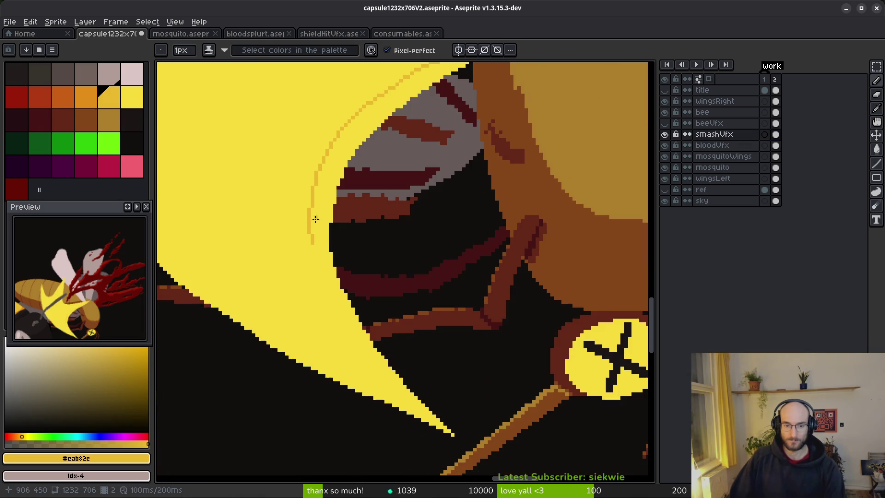
left_click_drag(312, 235, 321, 277)
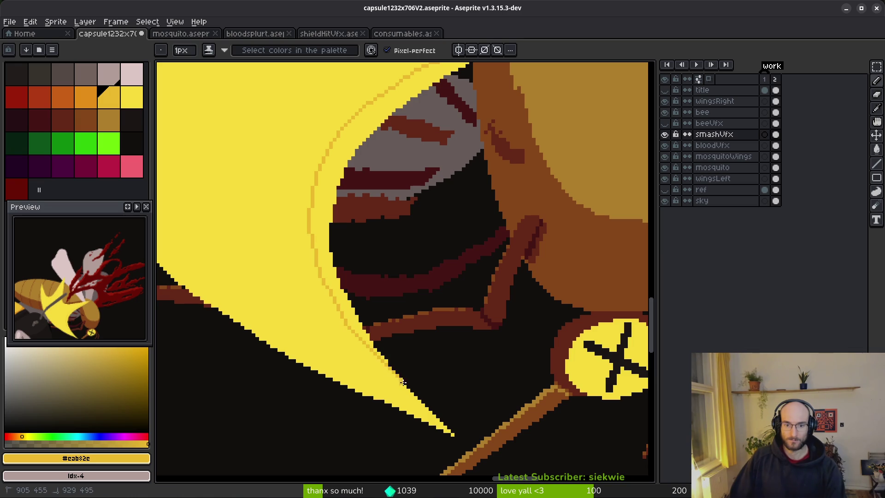
key("g")
scroll(339, 208, "down", 3)
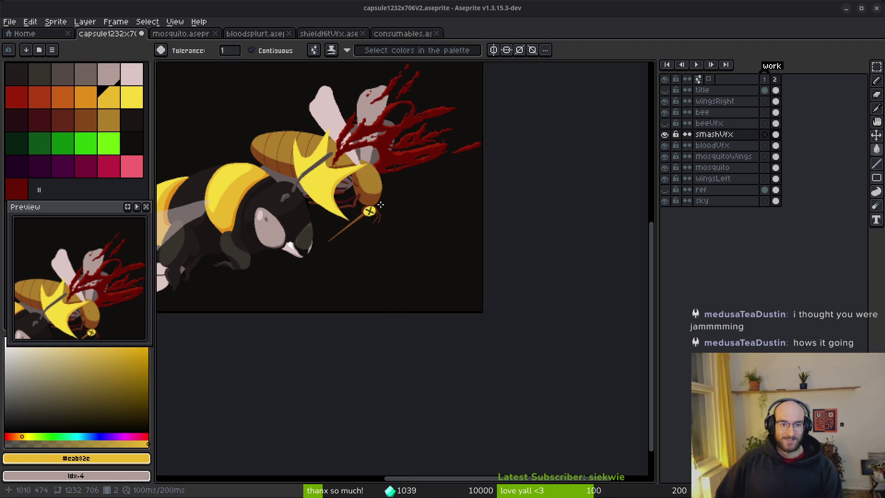
Close off the band along the spike's edge with lines and fill it darker yellow
scroll(371, 210, "up", 1)
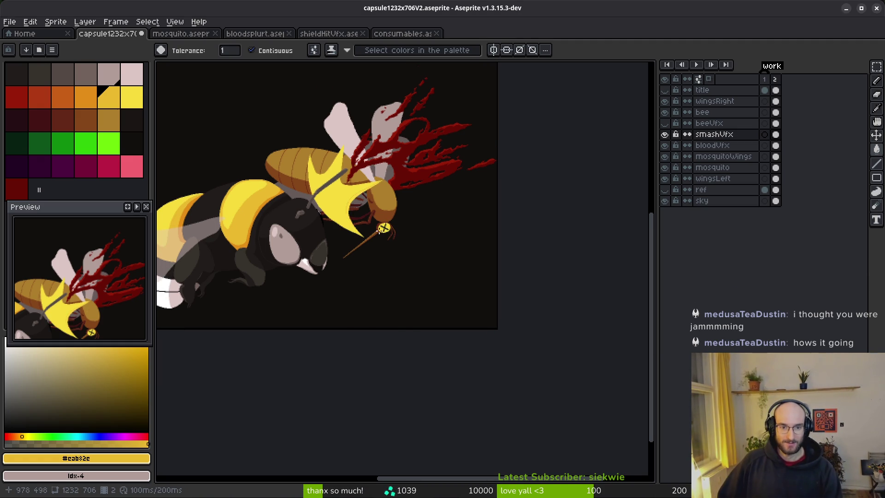
scroll(375, 222, "up", 3)
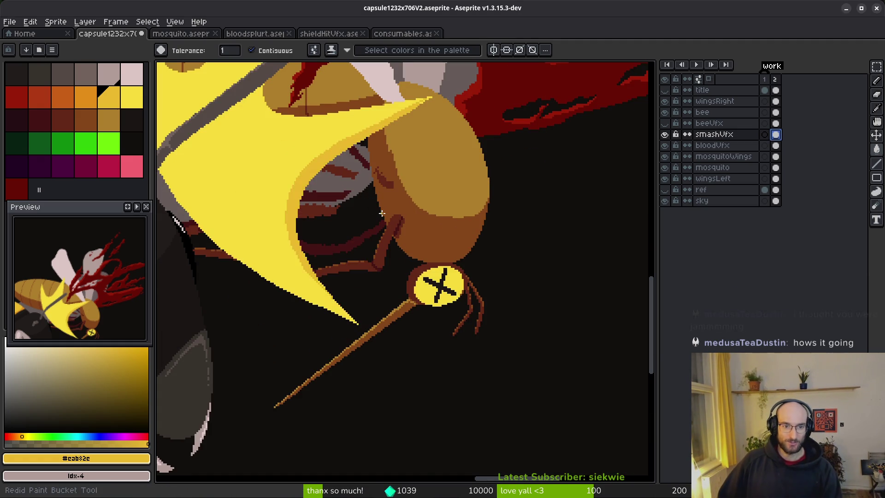
scroll(389, 227, "down", 5)
scroll(389, 227, "up", 6)
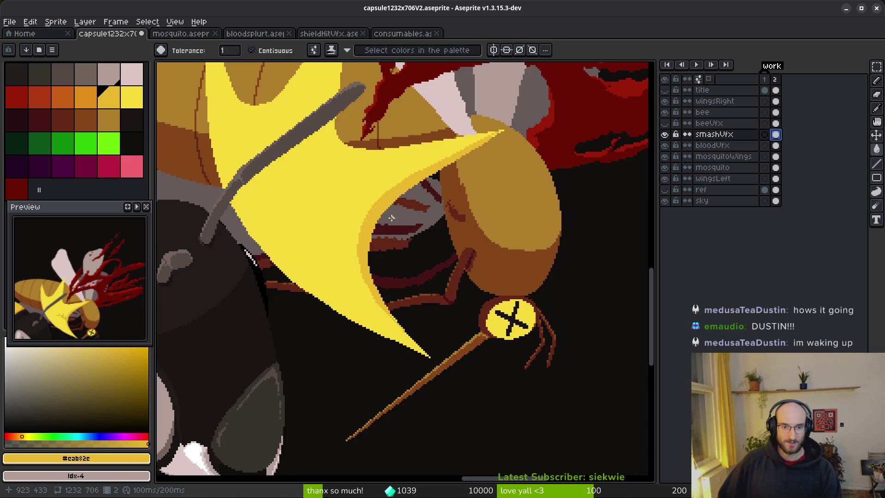
scroll(449, 153, "up", 1)
scroll(381, 236, "down", 1)
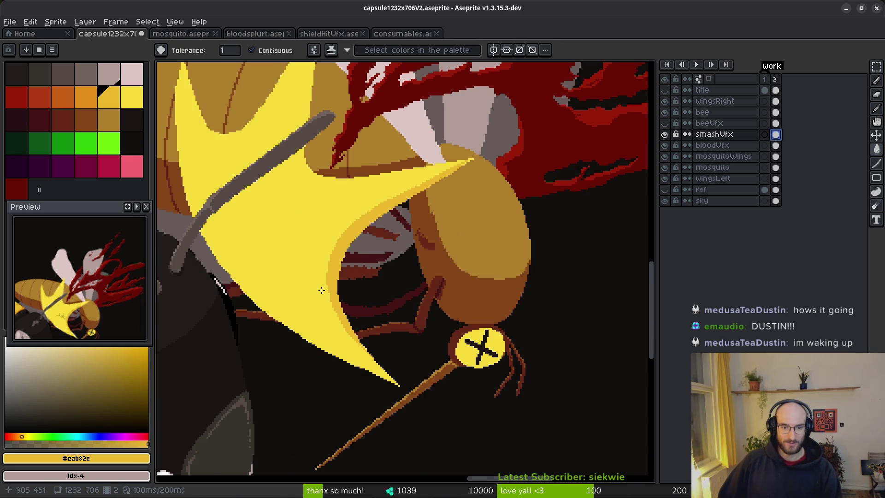
mouse_move(365, 282)
left_mouse_down()
mouse_move(342, 261)
mouse_move(383, 320)
mouse_move(504, 312)
mouse_move(506, 279)
mouse_move(477, 291)
left_mouse_up()
key("b")
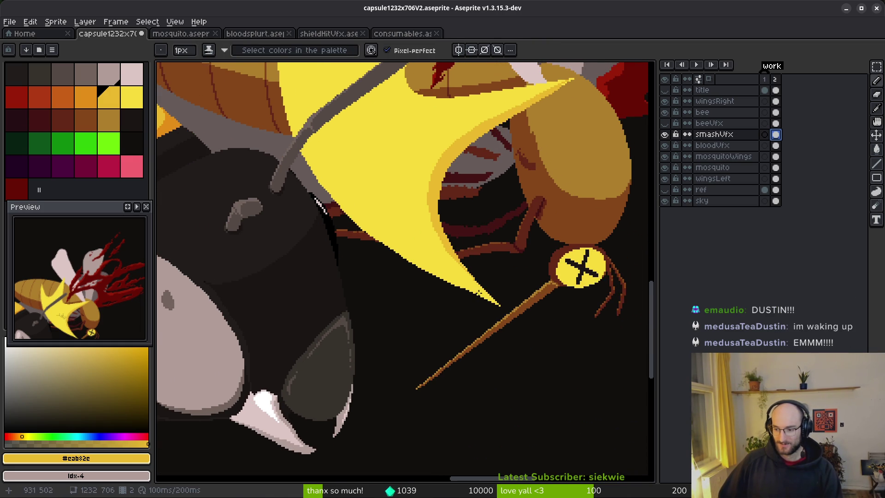
scroll(389, 245, "up", 2)
mouse_move(365, 219)
left_mouse_down()
mouse_move(268, 163)
mouse_move(438, 276)
mouse_move(581, 332)
left_mouse_up()
mouse_move(484, 203)
left_mouse_down()
mouse_move(525, 273)
mouse_move(579, 332)
left_mouse_up()
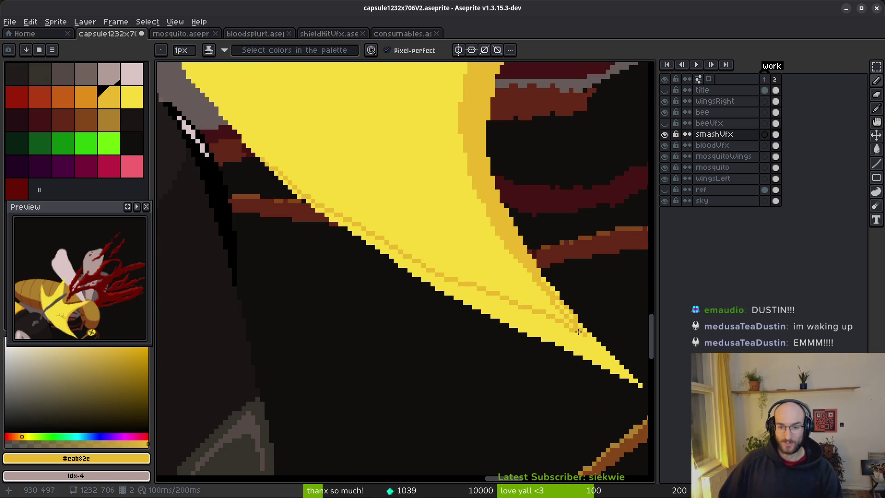
mouse_move(476, 189)
left_mouse_down()
mouse_move(502, 243)
mouse_move(575, 339)
left_mouse_up()
key("g")
left_click(577, 349)
Repaint the stray light pixels along the band's border darker yellow
key("b")
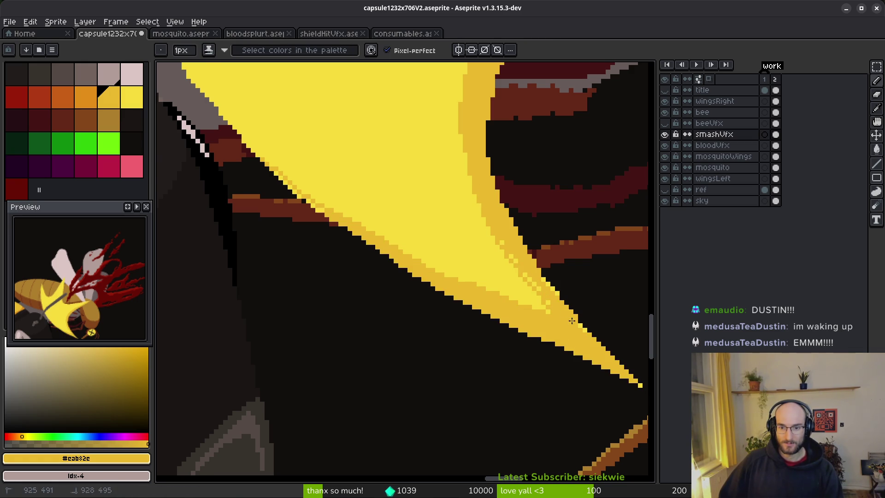
scroll(576, 323, "up", 2)
mouse_move(542, 273)
left_mouse_down()
mouse_move(523, 283)
mouse_move(526, 293)
mouse_move(501, 249)
left_mouse_up()
left_click_drag(449, 180, 468, 203)
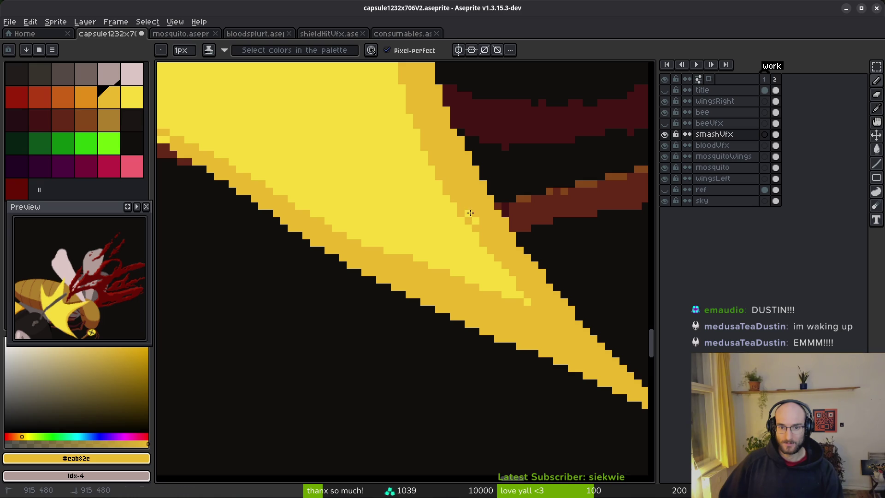
left_click(468, 215)
scroll(480, 297, "down", 3)
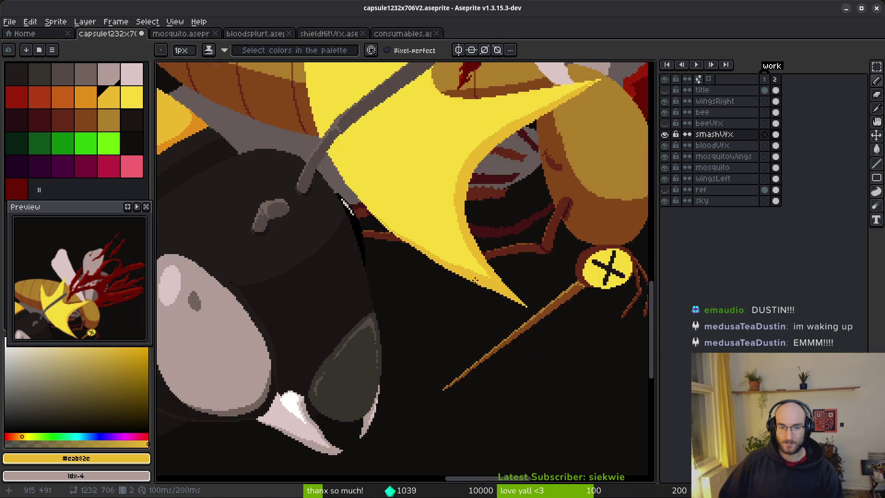
scroll(476, 304, "up", 5)
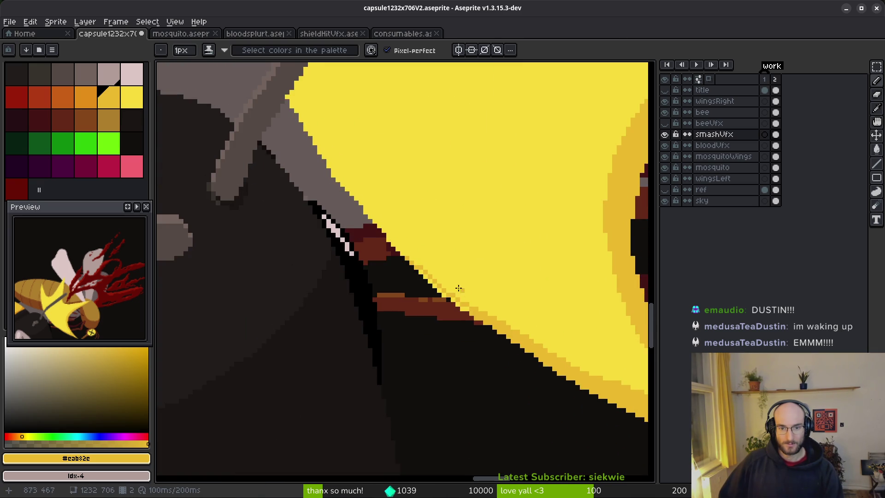
mouse_move(422, 284)
left_mouse_down()
mouse_move(480, 341)
mouse_move(527, 370)
left_mouse_up()
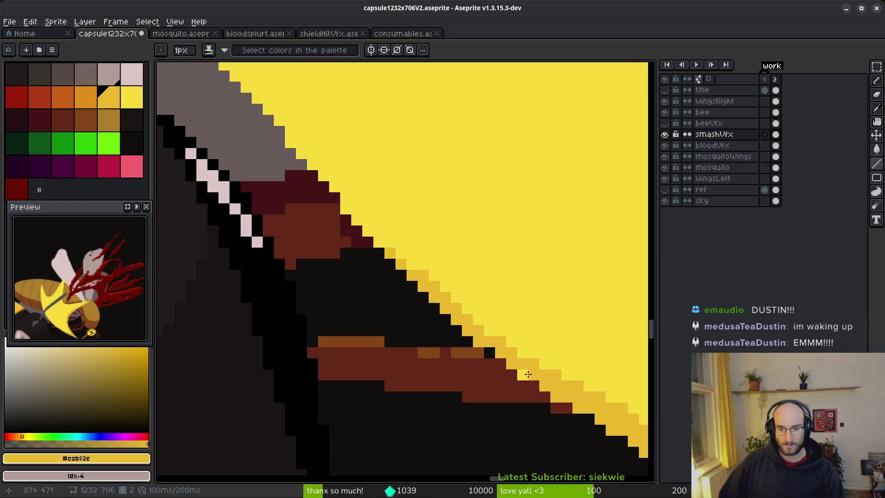
scroll(526, 320, "down", 2)
scroll(525, 319, "down", 5)
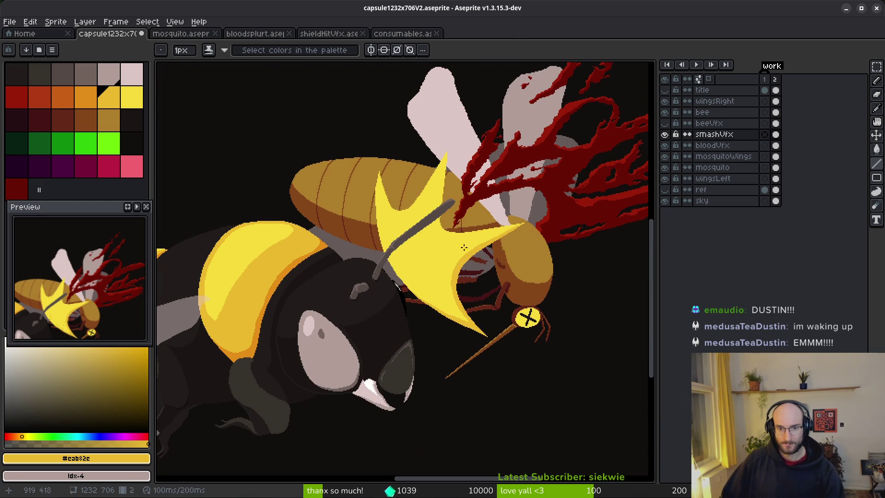
Add a yellow pixel and a straight yellow line along the smash spike's edge
key("b")
scroll(444, 183, "up", 5)
scroll(444, 184, "up", 2)
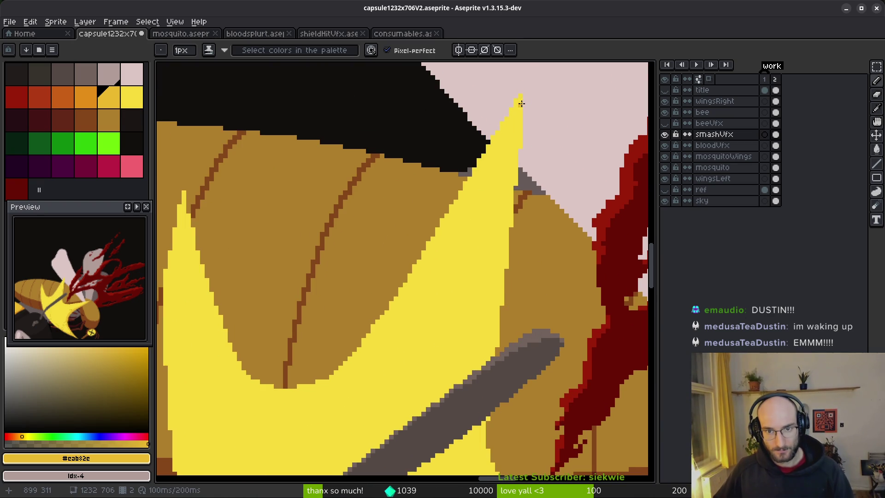
left_click(511, 188)
key("l")
mouse_move(520, 97)
left_mouse_down()
mouse_move(495, 359)
mouse_move(496, 313)
mouse_move(500, 341)
left_mouse_up()
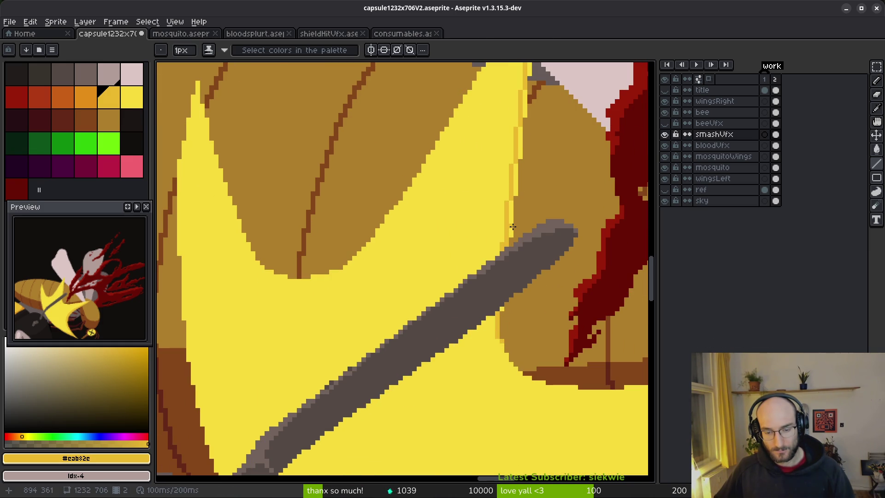
Flood-fill the bright yellow strip beside the spike with darker gold
key("g")
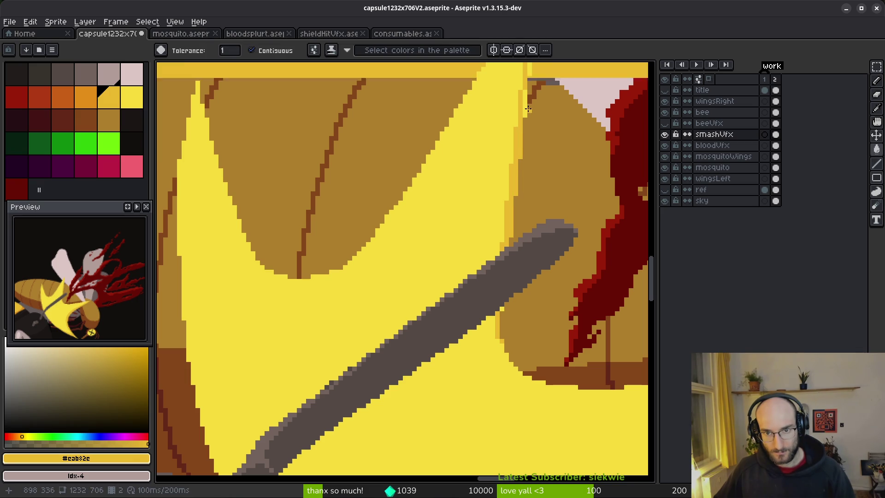
scroll(529, 109, "up", 2)
left_click(500, 155)
scroll(477, 150, "down", 3)
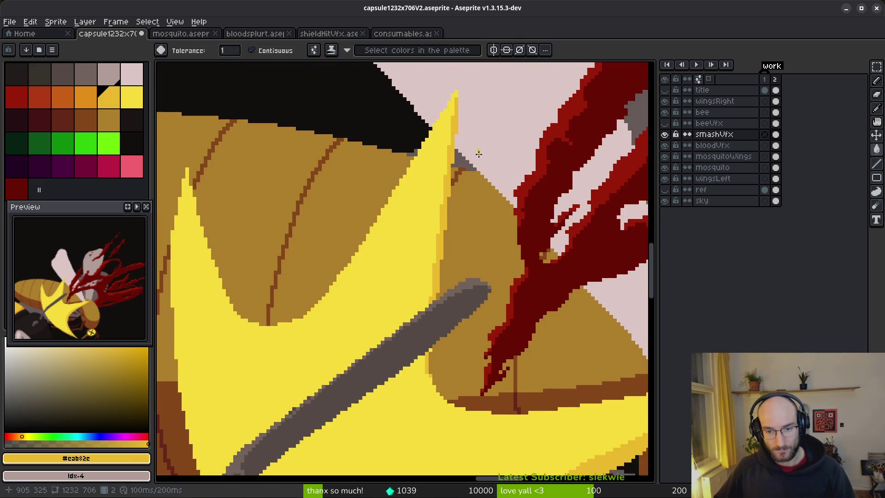
scroll(478, 150, "down", 3)
scroll(539, 302, "up", 5)
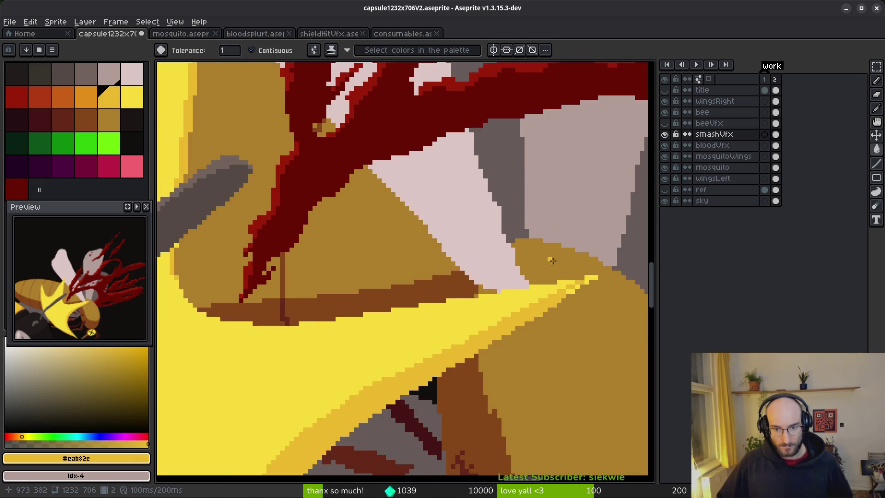
Eyedrop #f7db3b to smooth the band's stair-steps with five pixels, then pick gold #cab82c
mouse_move(598, 281)
left_mouse_down()
mouse_move(495, 313)
mouse_move(470, 296)
mouse_move(465, 310)
left_mouse_up()
key("i")
left_click(527, 279)
key("b")
left_click(404, 343)
left_click(372, 359)
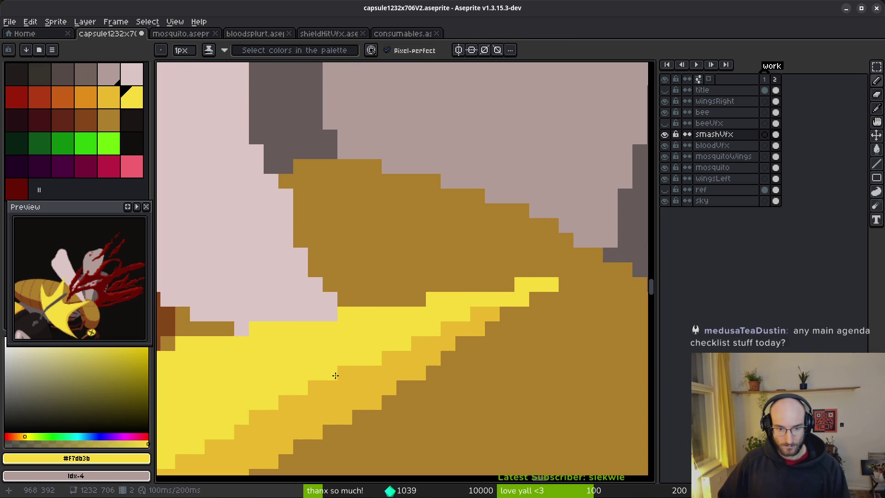
left_click(343, 372)
left_click(314, 389)
left_click(473, 342)
left_click(472, 340, "alt")
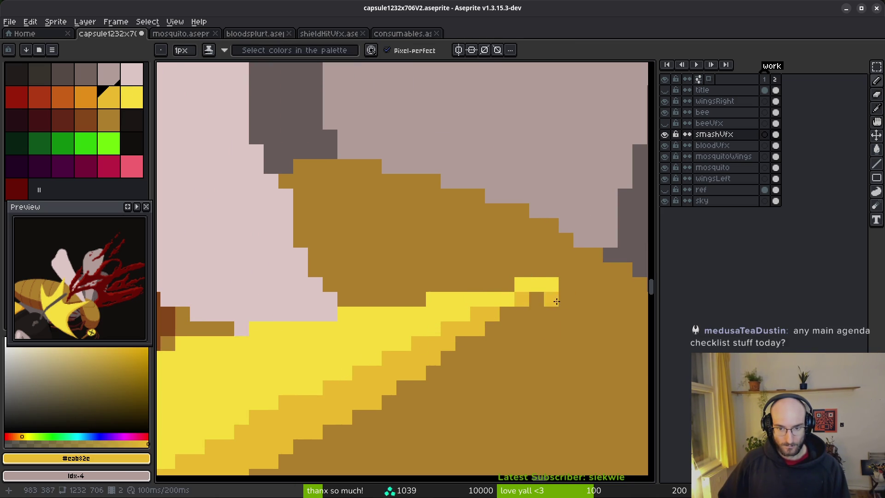
scroll(525, 364, "down", 3)
scroll(432, 396, "down", 3)
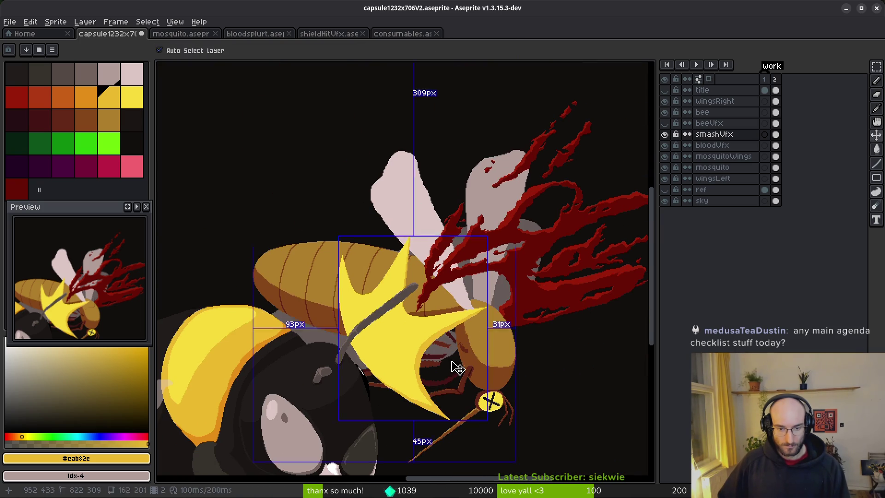
Set the background colour to yellow #f7db3b and apply Replace Color
scroll(416, 343, "down", 3)
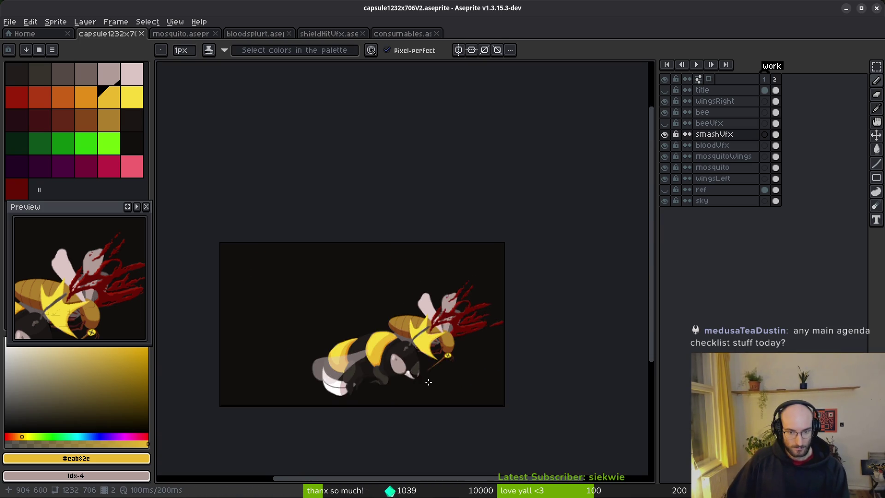
scroll(417, 343, "up", 1)
scroll(417, 343, "up", 4)
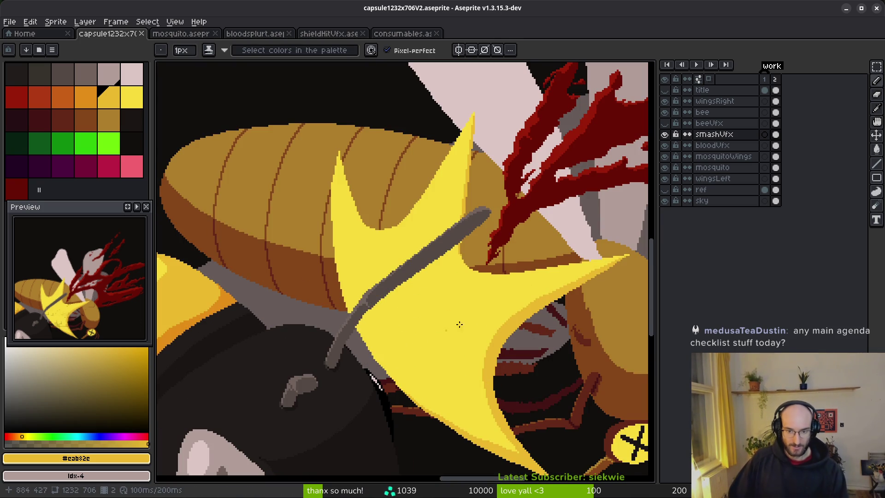
scroll(475, 337, "up", 1)
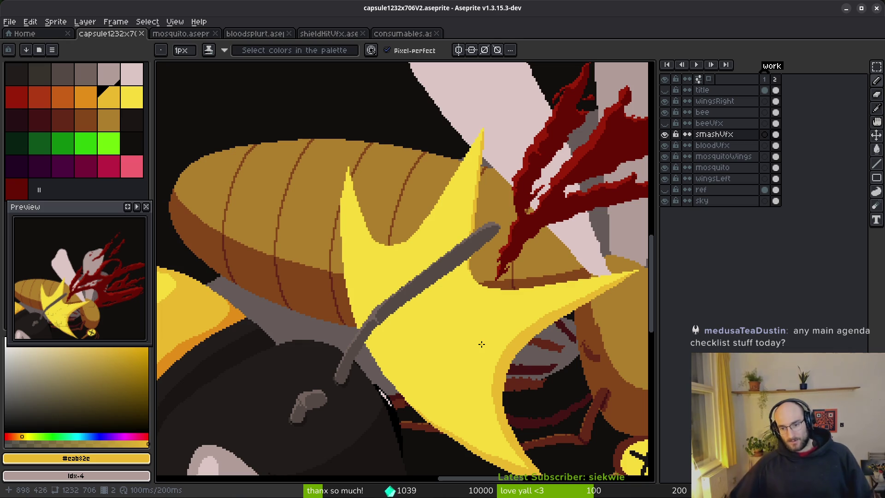
scroll(424, 327, "right", 5)
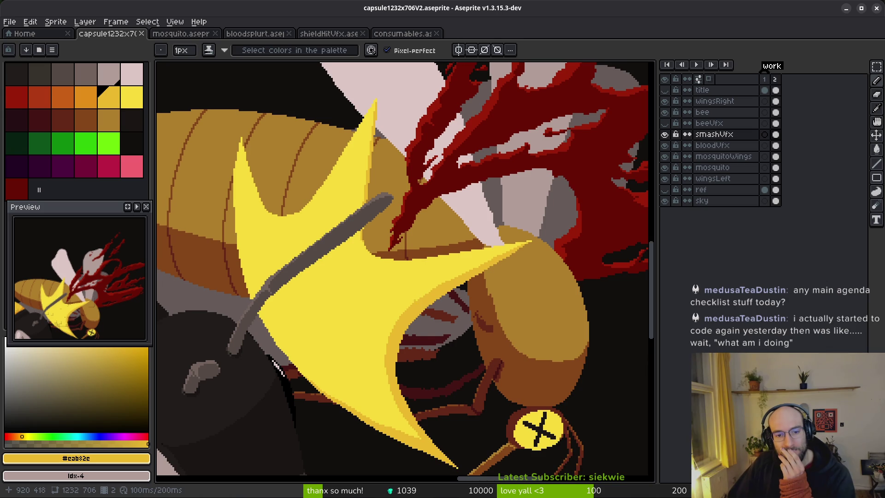
scroll(415, 300, "down", 1)
scroll(415, 300, "right", 1)
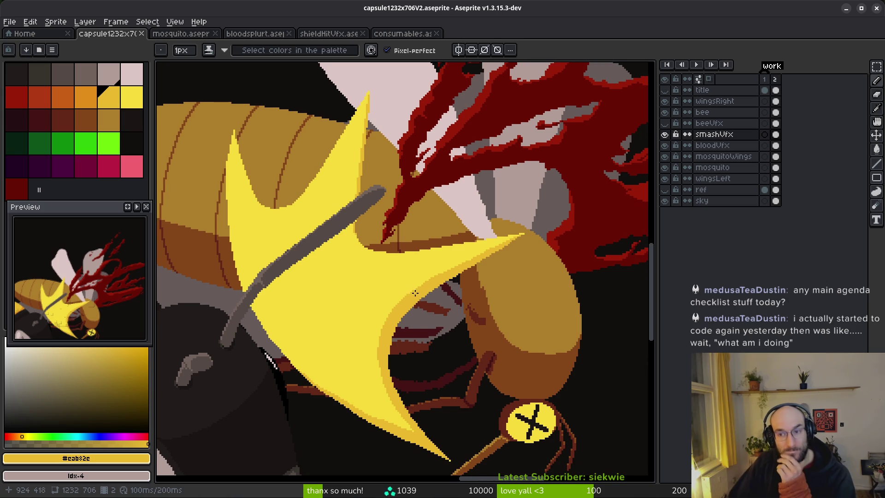
left_click(436, 280, "alt")
left_click(436, 280)
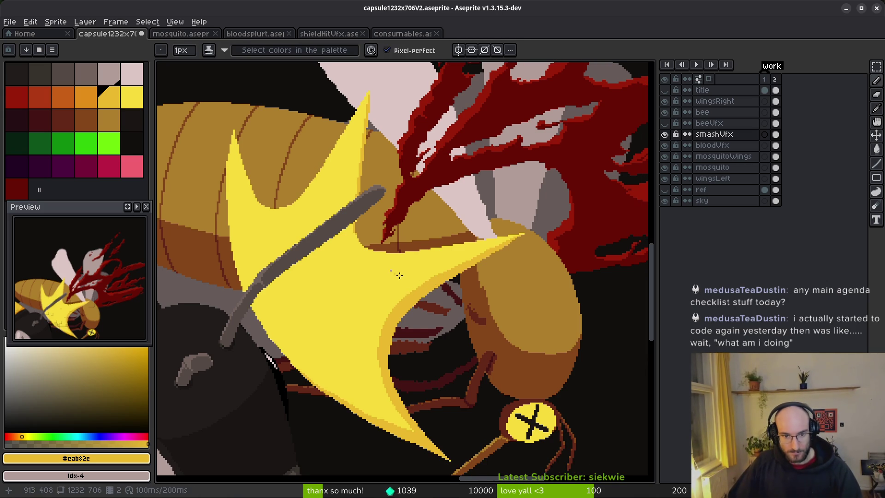
right_click(416, 264, "alt")
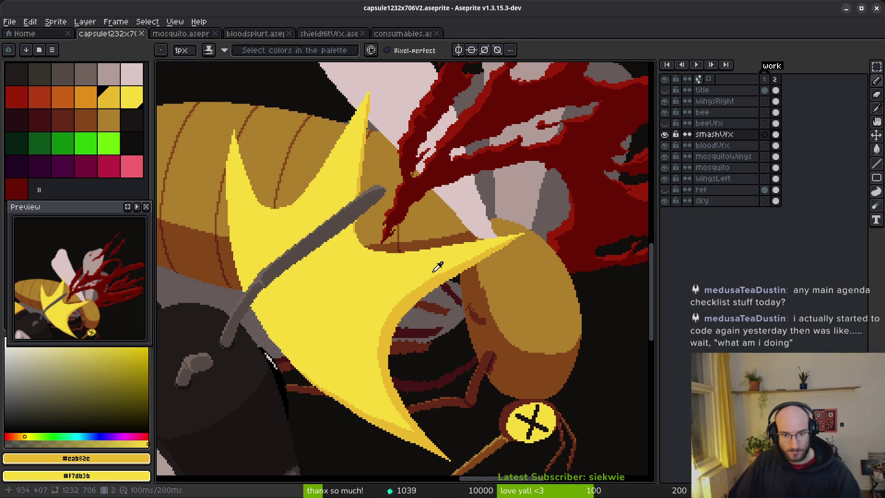
key("shift+r")
left_click(316, 83)
Save the file, fit the sprite in view and select the bloodVfx layer
key("ctrl+s")
key("1")
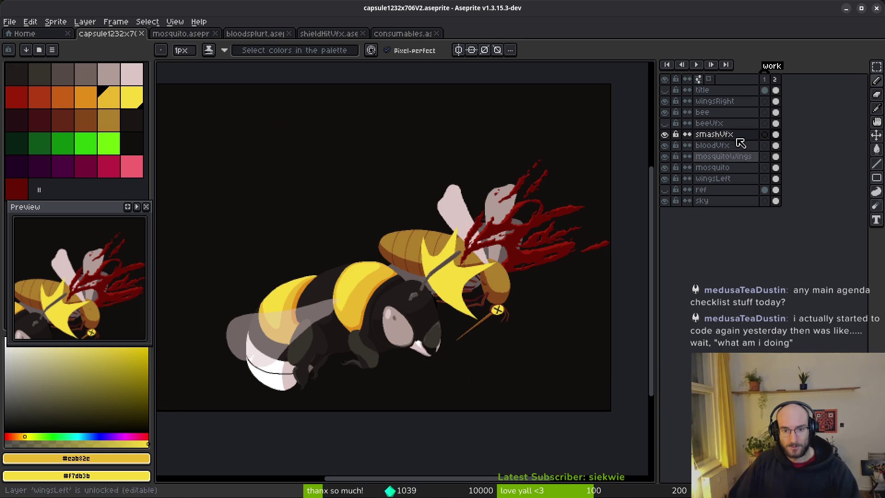
left_click(765, 145)
left_click(776, 145)
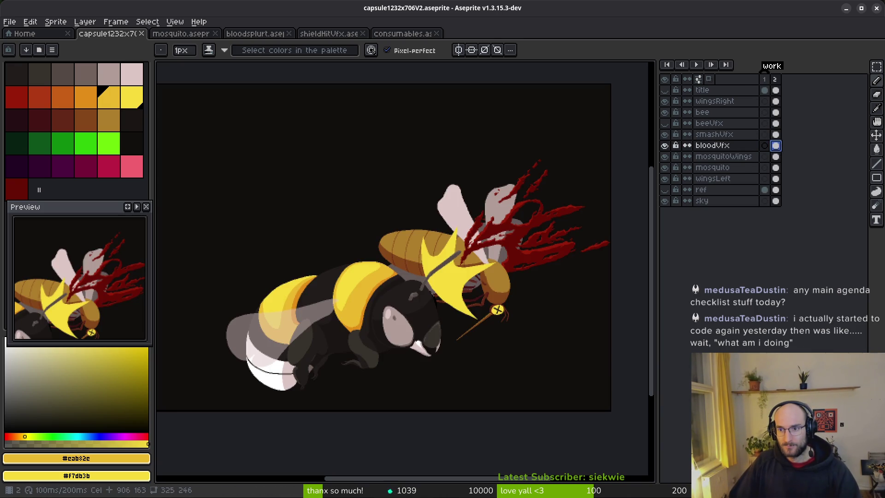
Hide the smashVfx, bloodVfx, bee and wingsRight layers
left_click(665, 134)
left_click(665, 146)
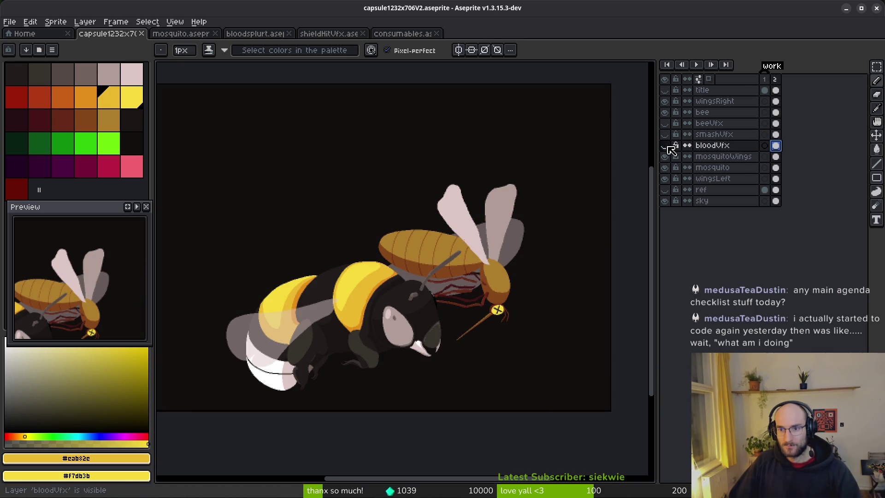
left_click(665, 112)
left_click(664, 101)
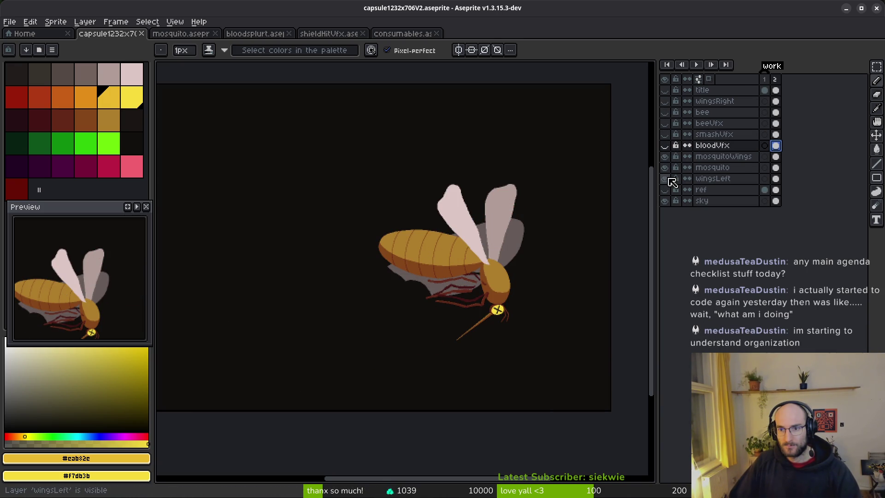
Hide the wingsLeft layer, eyedrop tan #ac7e2c and select the mosquito layer
left_click(665, 178)
scroll(424, 258, "up", 4)
left_click(516, 256, "alt")
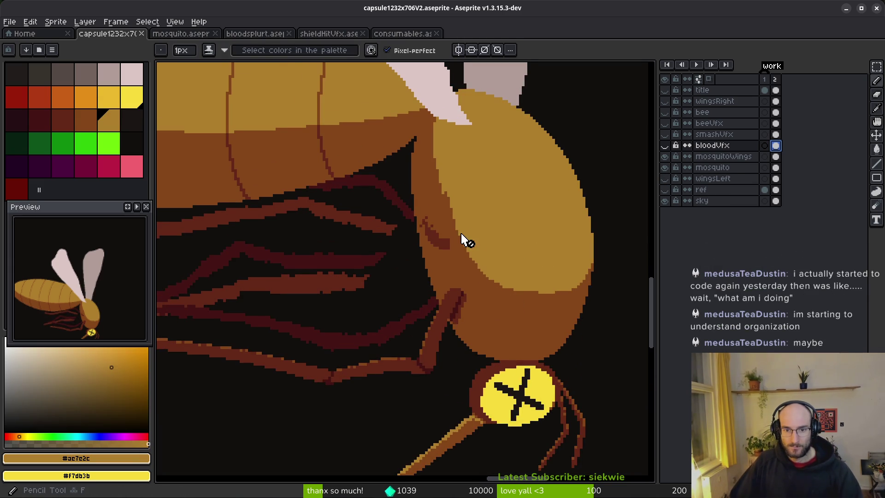
scroll(470, 268, "right", 2)
left_click(776, 167)
Paint a light ochre stroke across the head's brown shading and two lighter outline pixels
scroll(451, 301, "up", 1)
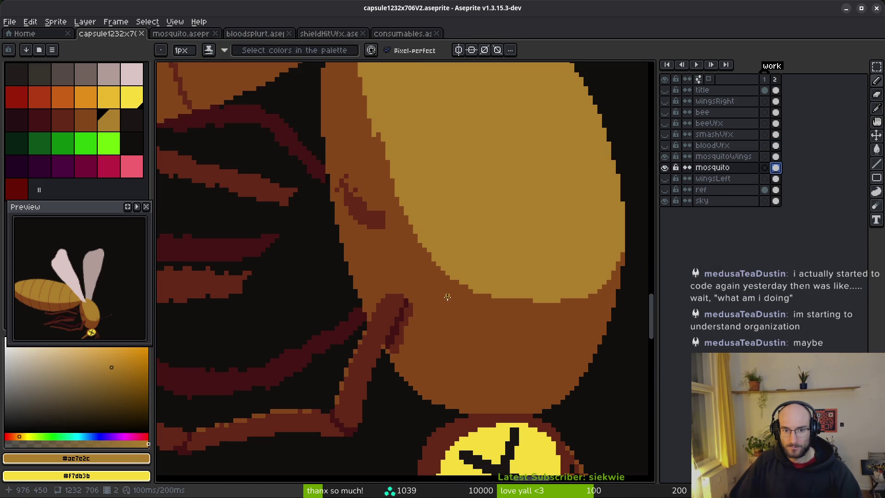
scroll(343, 243, "up", 1)
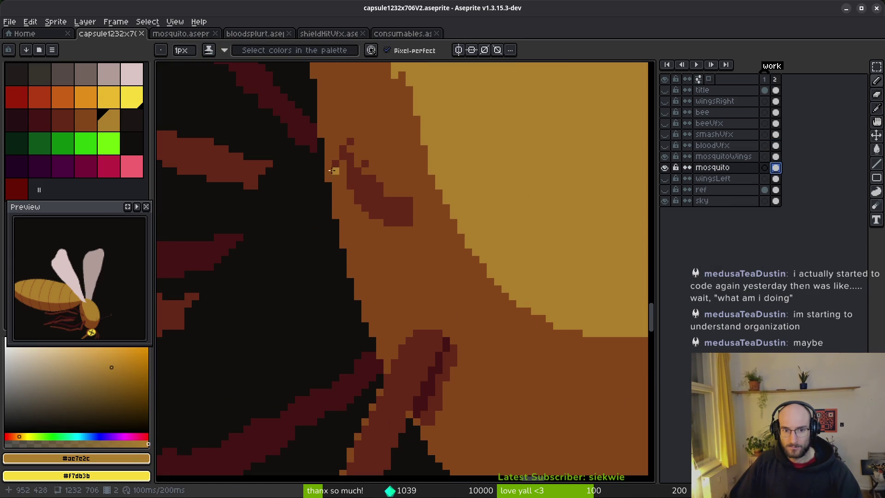
scroll(356, 134, "down", 1)
scroll(425, 243, "up", 2)
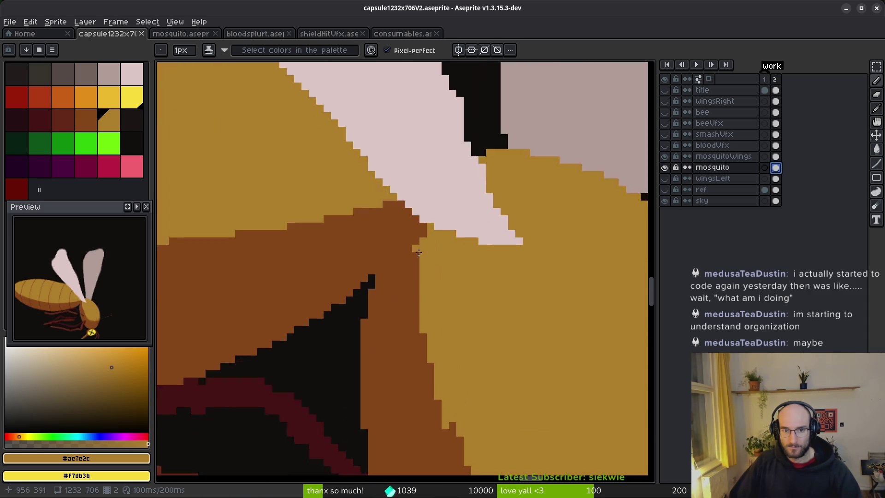
mouse_move(426, 243)
left_mouse_down()
mouse_move(404, 261)
mouse_move(335, 455)
left_mouse_up()
scroll(383, 436, "down", 3)
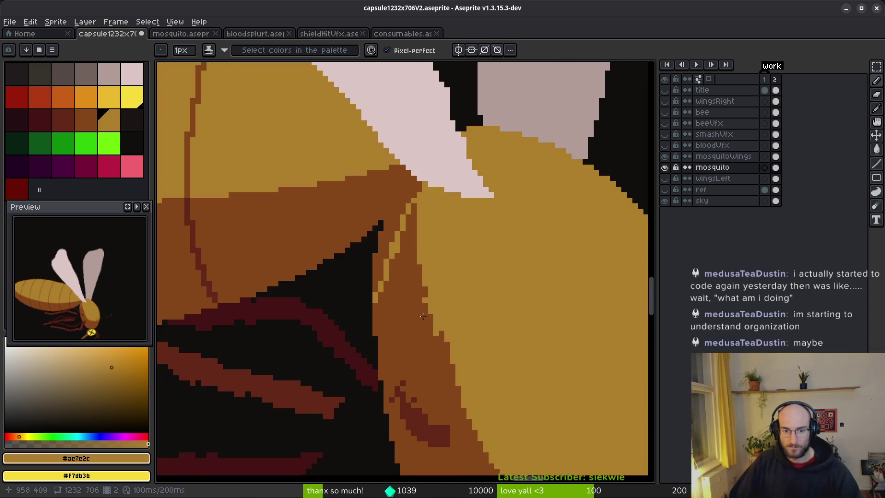
scroll(391, 201, "up", 3)
scroll(438, 232, "down", 2)
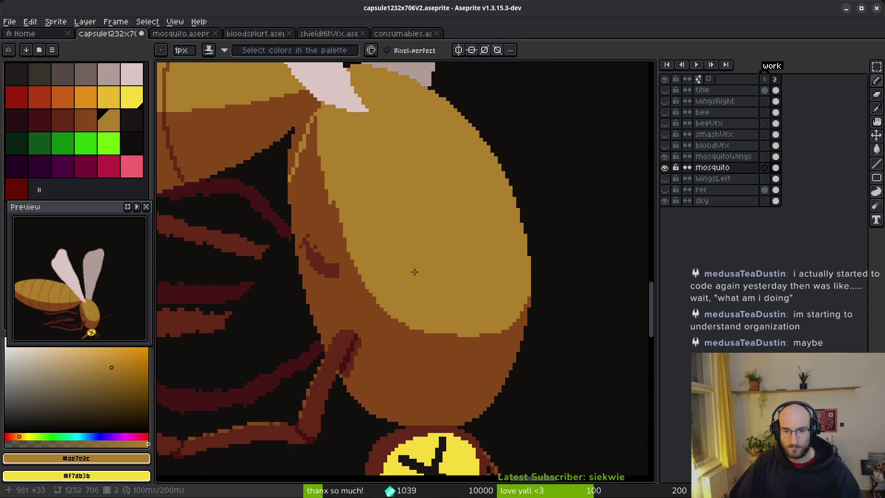
scroll(379, 260, "up", 1)
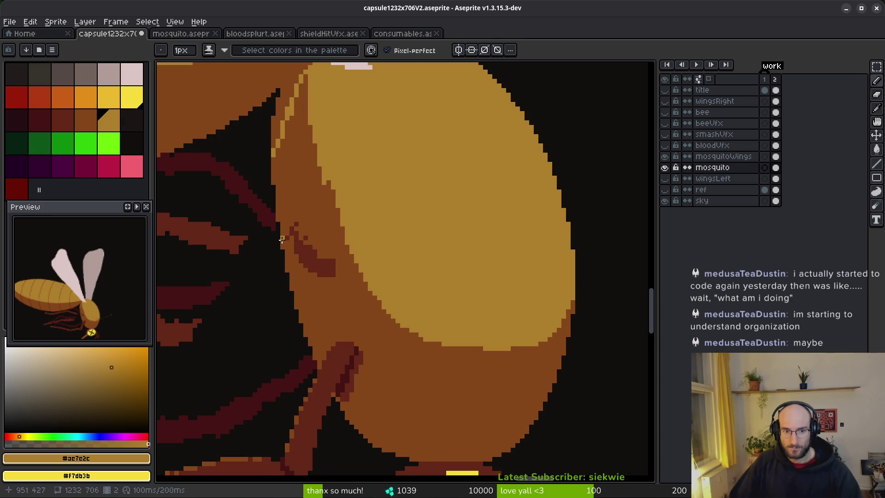
left_click_drag(283, 245, 283, 241)
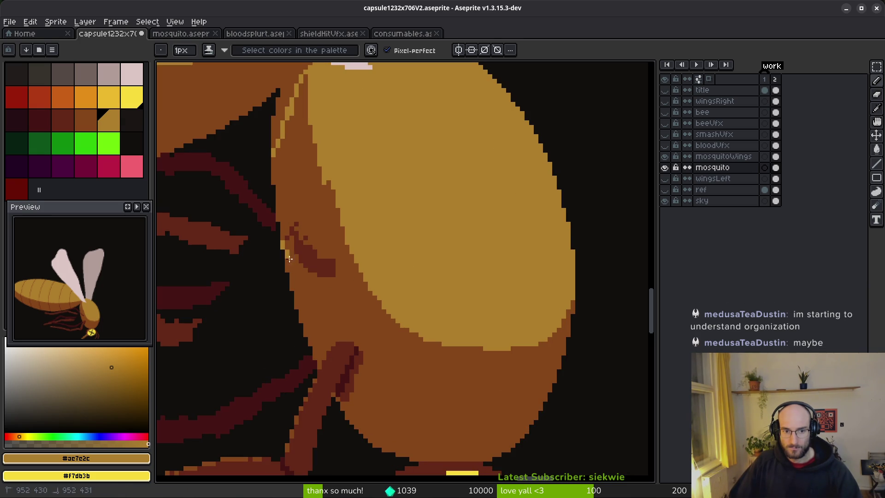
Add tan strokes and light highlight pixels along the mosquito head's edge
scroll(361, 280, "up", 2)
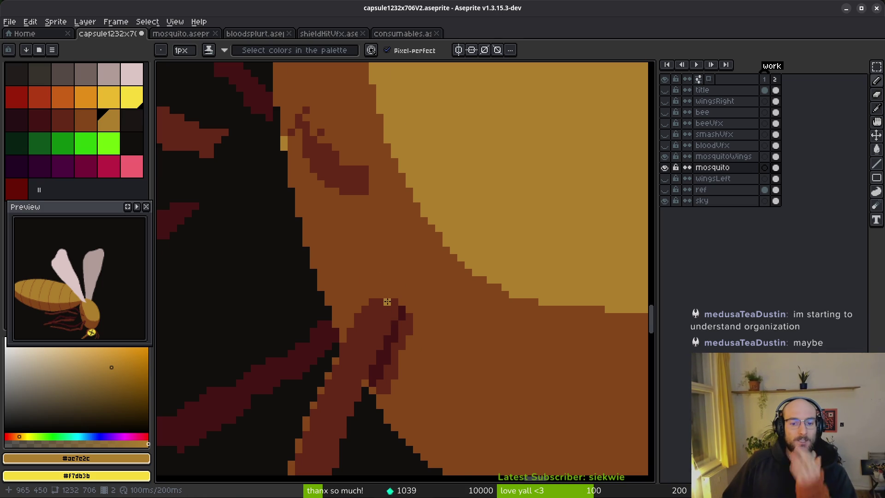
left_click_drag(401, 277, 376, 241)
scroll(332, 175, "up", 2)
mouse_move(292, 80)
left_mouse_down()
mouse_move(306, 181)
mouse_move(329, 233)
mouse_move(383, 317)
mouse_move(403, 299)
left_mouse_up()
left_click_drag(403, 298, 372, 244)
left_click_drag(283, 155, 307, 209)
scroll(360, 206, "down", 5)
scroll(352, 193, "up", 3)
left_click_drag(351, 198, 342, 182)
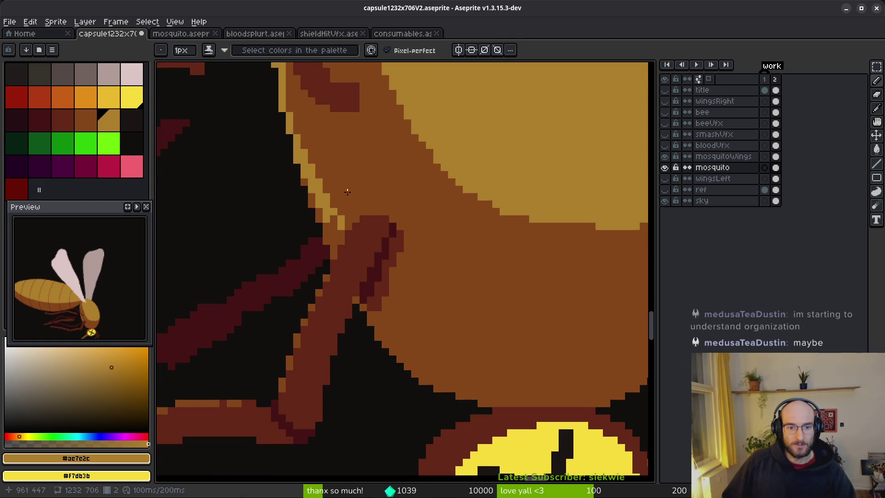
left_click_drag(343, 240, 332, 213)
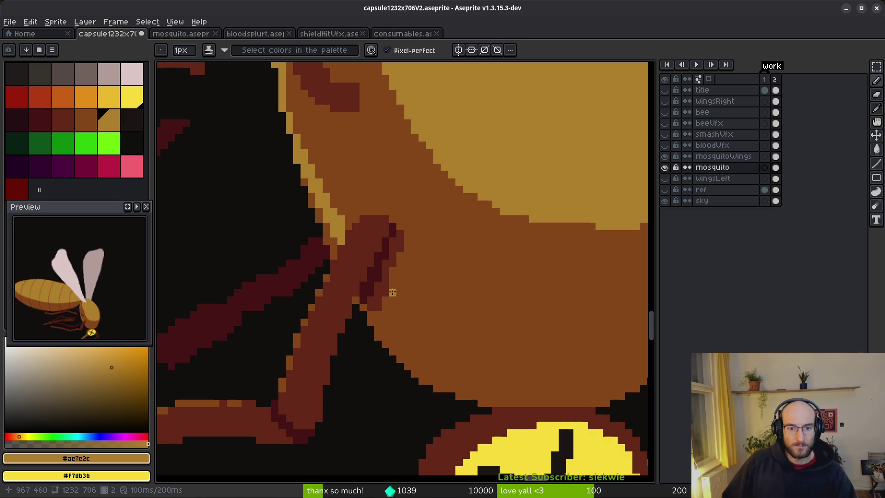
scroll(447, 320, "right", 2)
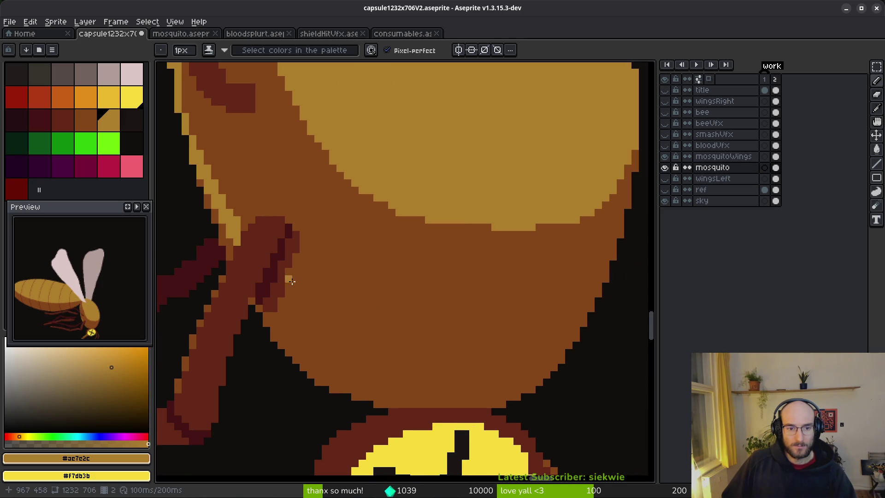
Draw a light highlight line across the lower head and set dark brown as the secondary colour
mouse_move(289, 286)
left_mouse_down()
mouse_move(417, 308)
mouse_move(547, 272)
left_mouse_up()
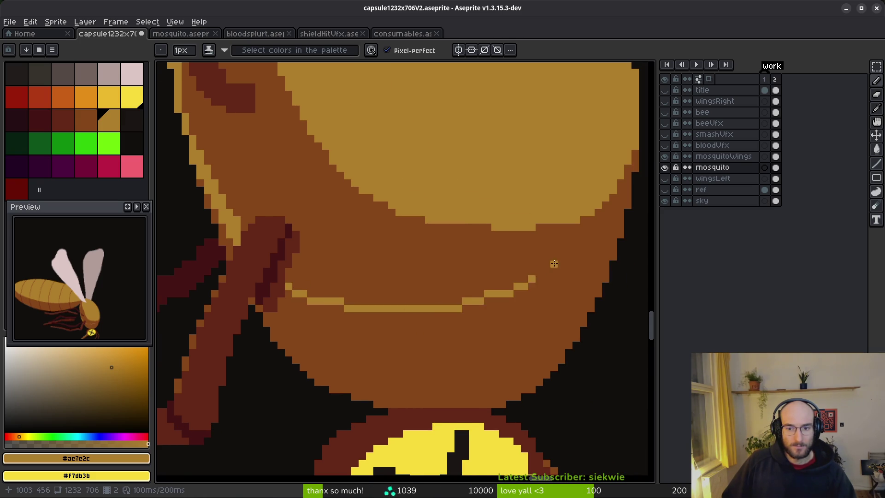
scroll(551, 265, "down", 2)
scroll(487, 262, "down", 1)
scroll(487, 262, "down", 1)
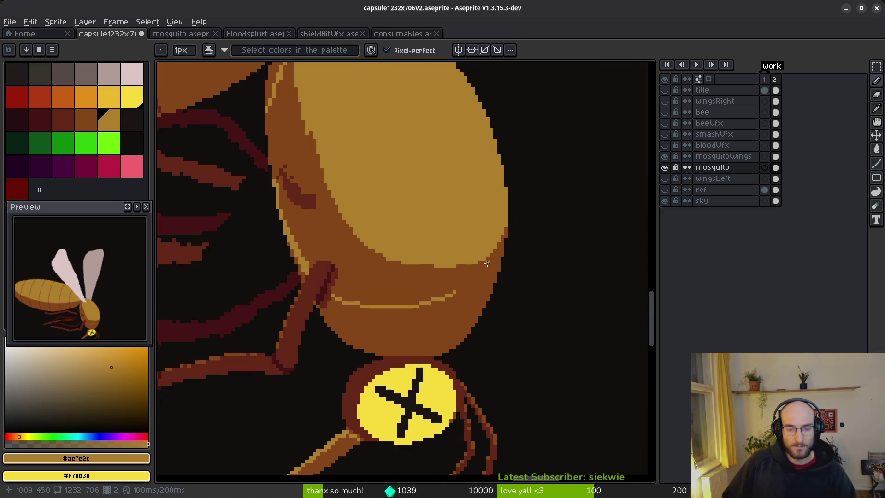
scroll(488, 248, "up", 1)
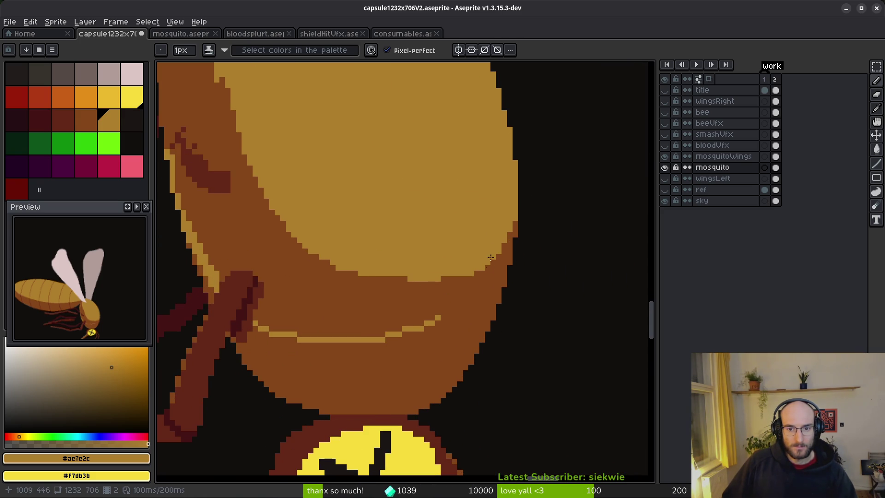
right_click(501, 210, "alt")
Outline the head's right edge, thickening it at the lower right
left_click_drag(515, 163, 465, 275)
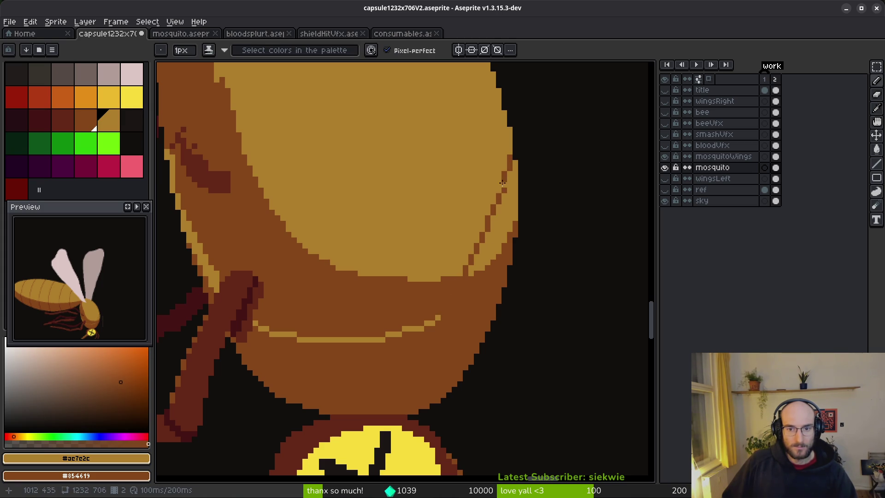
mouse_move(498, 202)
left_mouse_down()
mouse_move(464, 275)
mouse_move(434, 315)
left_mouse_up()
left_click_drag(480, 271, 437, 317)
mouse_move(508, 166)
left_mouse_down()
mouse_move(487, 258)
mouse_move(489, 238)
left_mouse_up()
mouse_move(509, 151)
left_mouse_down()
mouse_move(502, 201)
mouse_move(469, 256)
left_mouse_up()
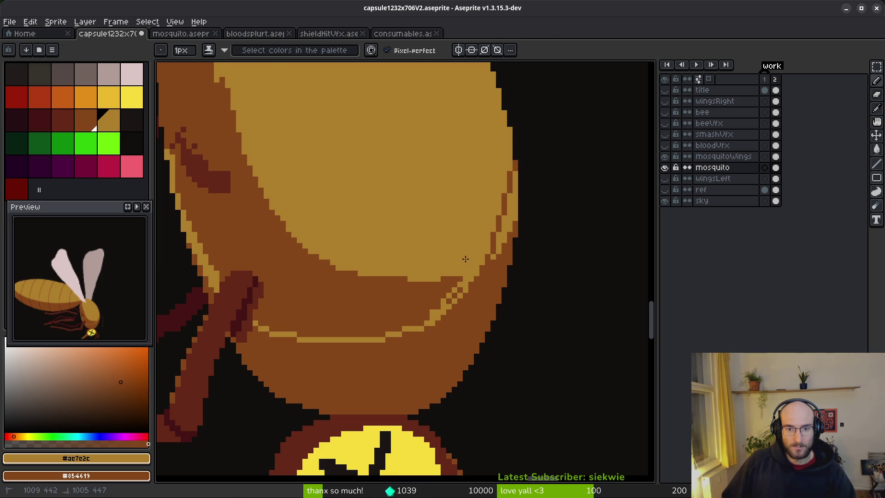
scroll(466, 260, "down", 2)
scroll(492, 237, "up", 4)
Bucket-fill the light strip along the head's right edge dark brown
key("g")
left_click(492, 238)
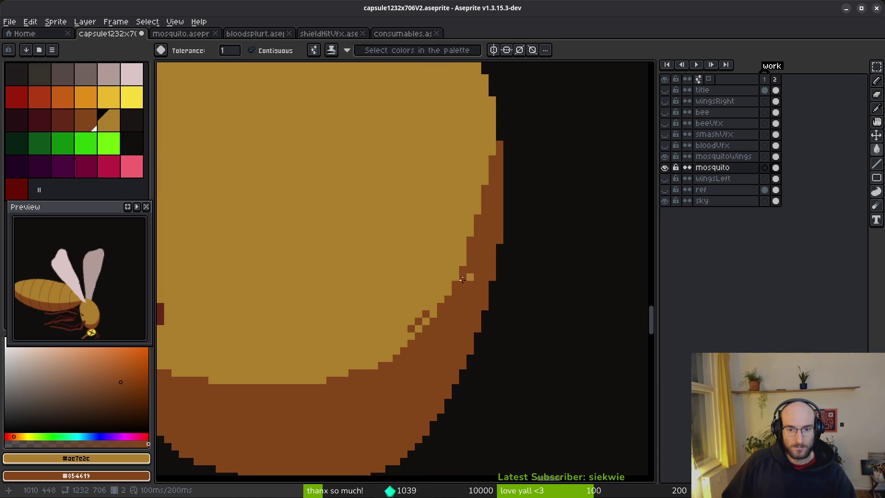
scroll(470, 276, "down", 8)
scroll(457, 303, "up", 6)
scroll(450, 286, "down", 5)
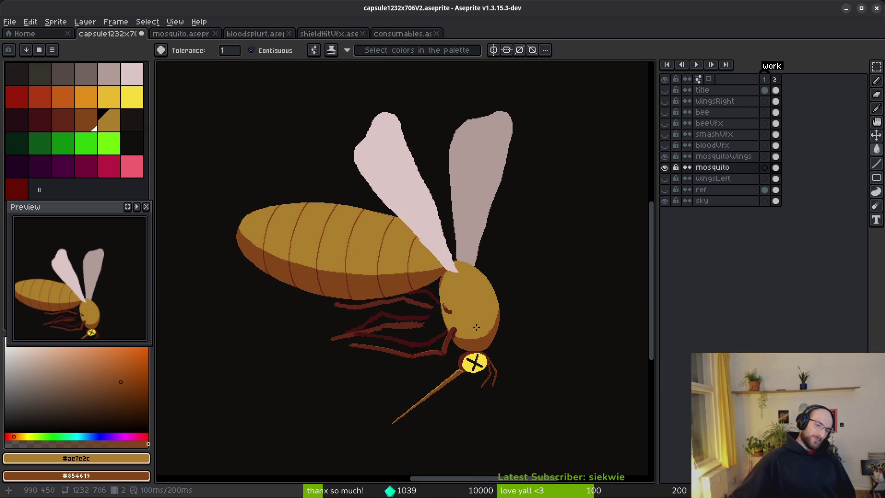
Draw a dark brown line along the head's right edge and fill the gap behind it
scroll(451, 338, "up", 2)
key("b")
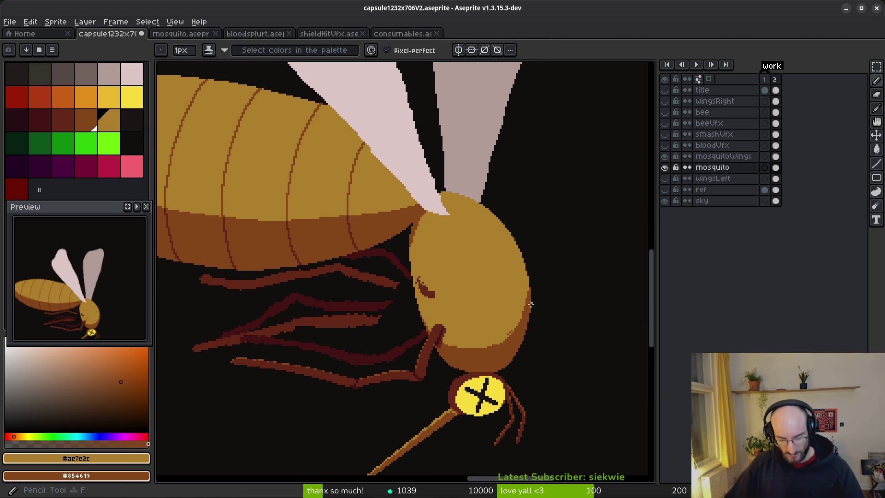
scroll(531, 244, "up", 2)
mouse_move(535, 210)
left_mouse_down()
mouse_move(504, 322)
mouse_move(457, 378)
mouse_move(383, 402)
left_mouse_up()
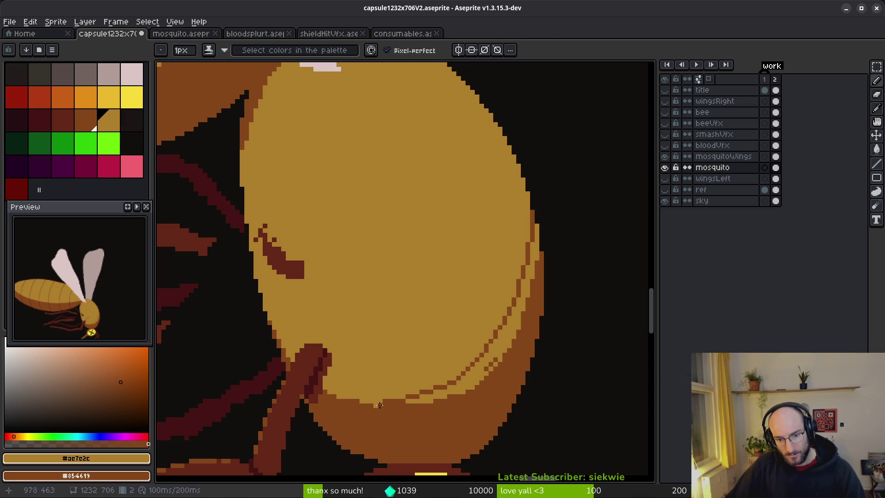
key("g")
left_click(503, 341)
scroll(494, 364, "down", 1)
scroll(488, 363, "up", 2)
Trace a new shading edge along the head's underside with the Contour tool, redoing it once
key("b")
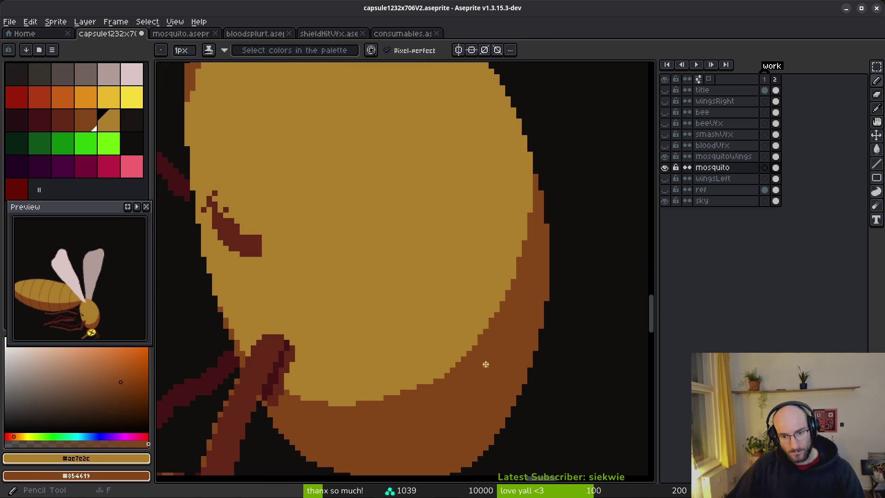
scroll(491, 362, "down", 3)
scroll(496, 381, "up", 3)
key("d")
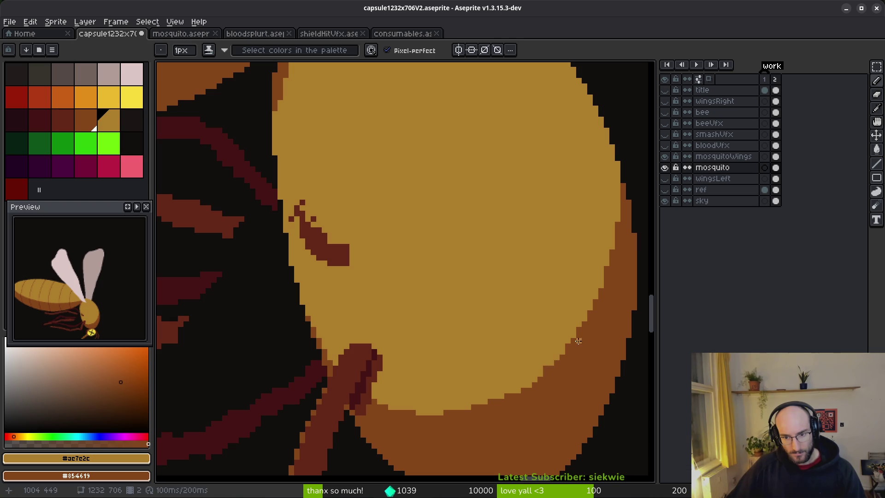
mouse_move(550, 363)
left_mouse_down()
mouse_move(507, 387)
mouse_move(408, 418)
left_mouse_up()
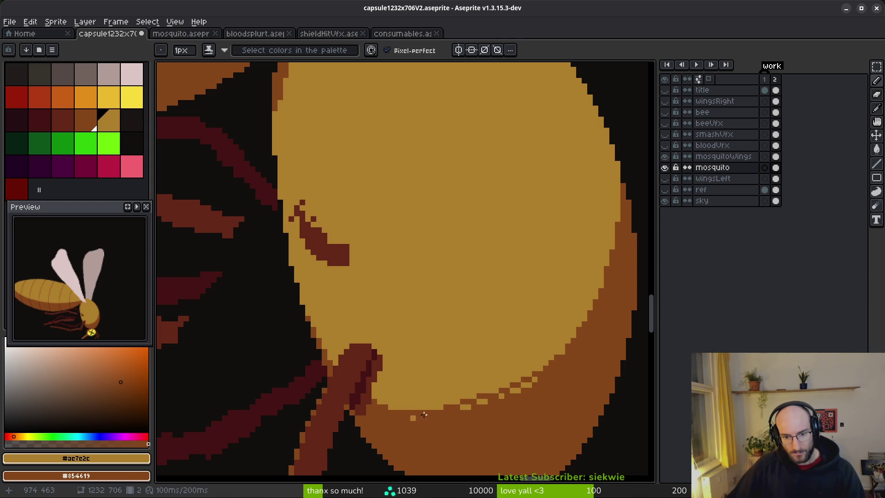
key("ctrl+z")
key("ctrl+z")
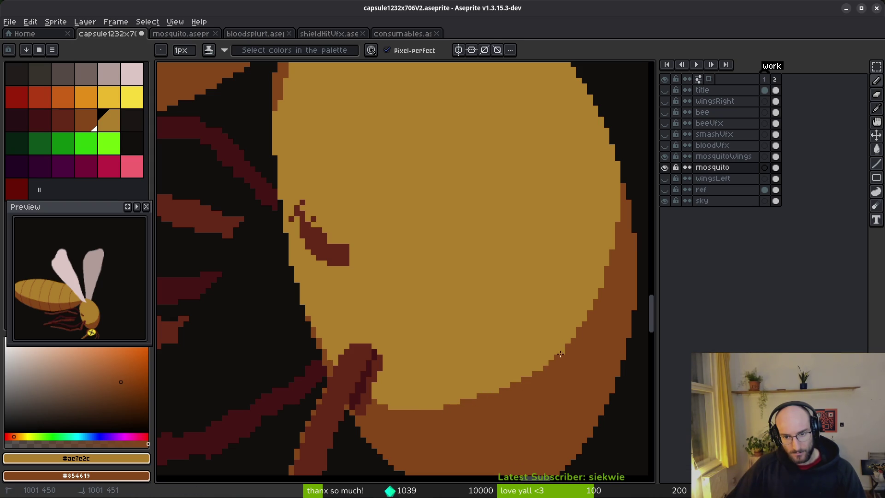
left_click_drag(521, 379, 448, 408)
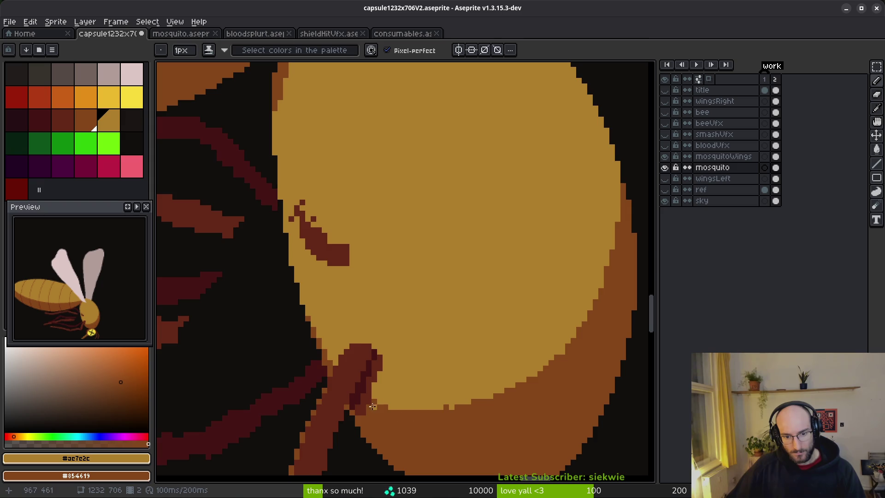
Smooth the stepped shading edge with six light pixels along the head's underside
scroll(446, 407, "up", 1)
scroll(466, 413, "down", 2)
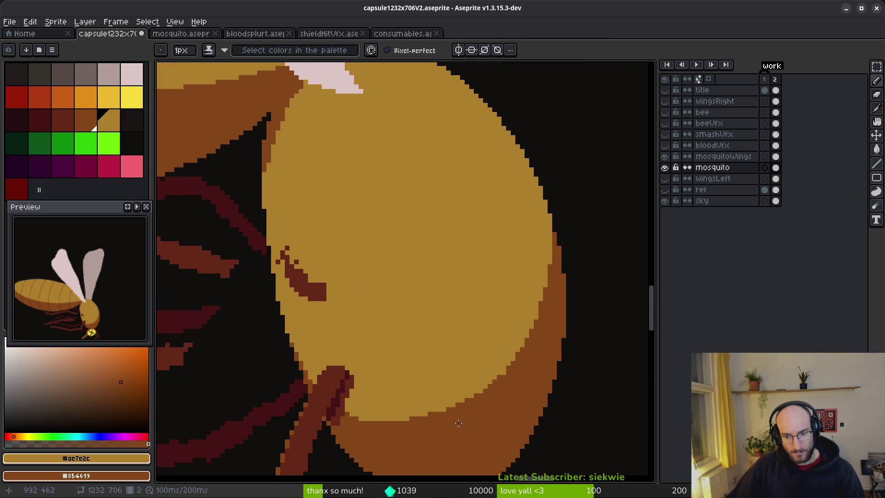
scroll(464, 421, "up", 3)
scroll(549, 352, "down", 2)
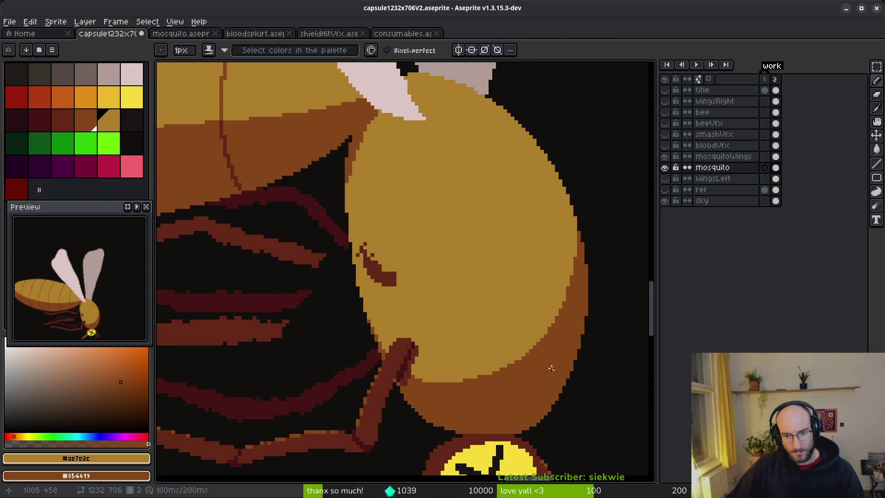
scroll(551, 369, "up", 2)
left_click(476, 361)
left_click(455, 372)
left_click(432, 383)
left_click(400, 405)
left_click(347, 408)
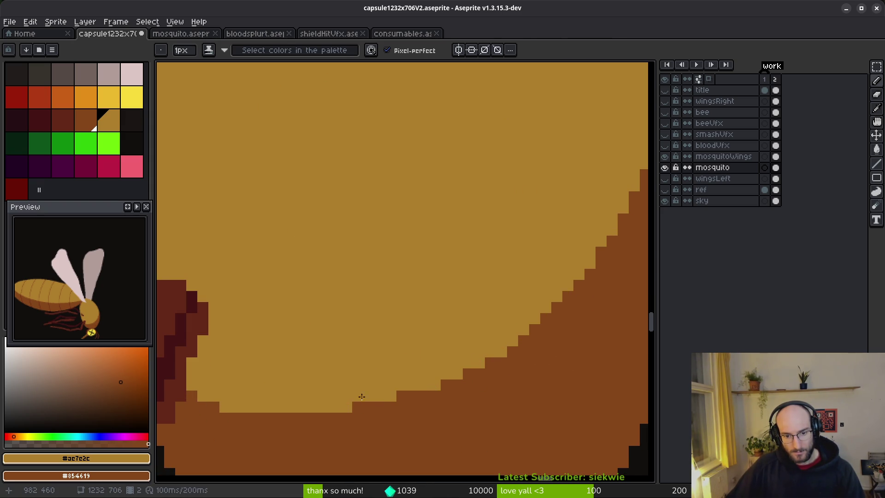
left_click(358, 407)
Discard a trial contour stroke and bucket-fill the lower head band darker ochre
scroll(438, 383, "down", 3)
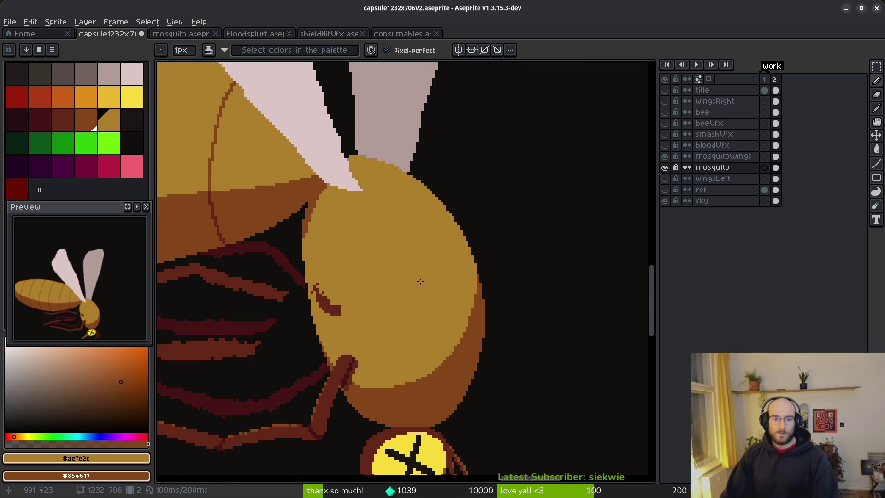
scroll(444, 294, "down", 5)
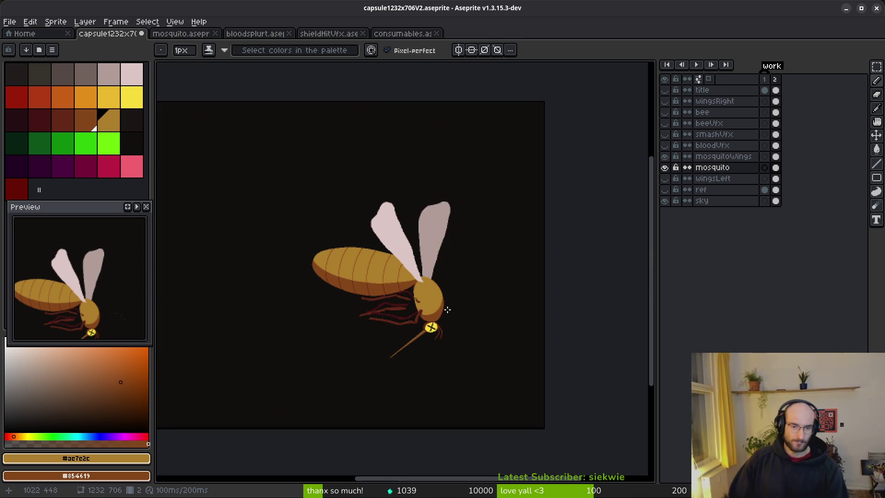
scroll(440, 295, "up", 5)
scroll(440, 296, "up", 2)
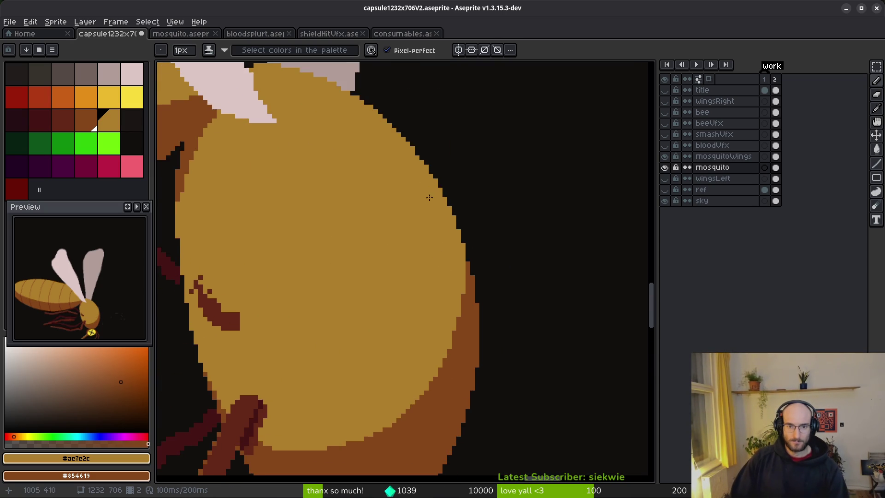
scroll(406, 230, "down", 3)
scroll(378, 274, "down", 4)
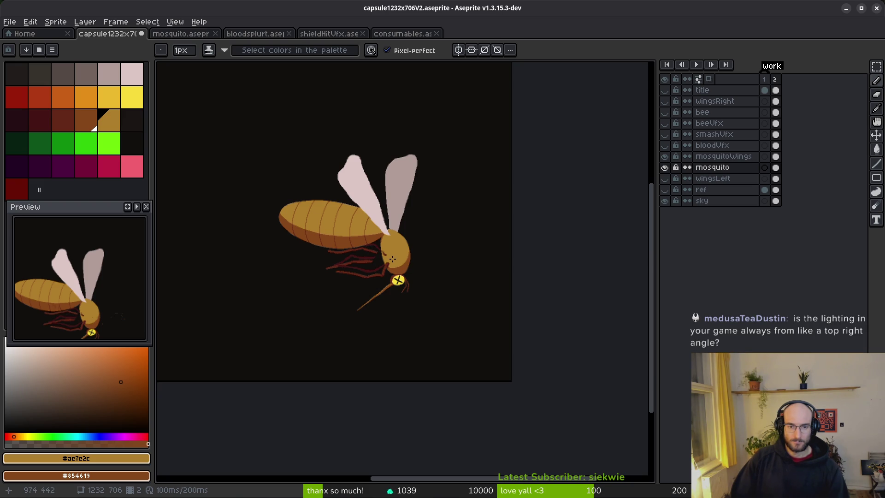
scroll(389, 257, "up", 4)
scroll(374, 274, "up", 1)
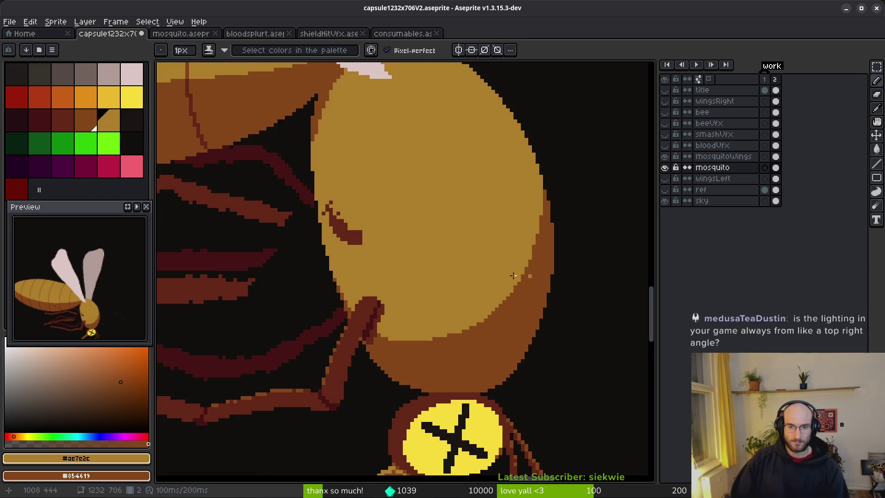
mouse_move(543, 250)
left_mouse_down()
mouse_move(470, 291)
mouse_move(351, 284)
mouse_move(329, 266)
mouse_move(326, 250)
mouse_move(343, 276)
mouse_move(454, 306)
mouse_move(535, 259)
left_mouse_up()
key("ctrl+z")
key("g")
left_click(466, 322)
scroll(410, 315, "down", 1)
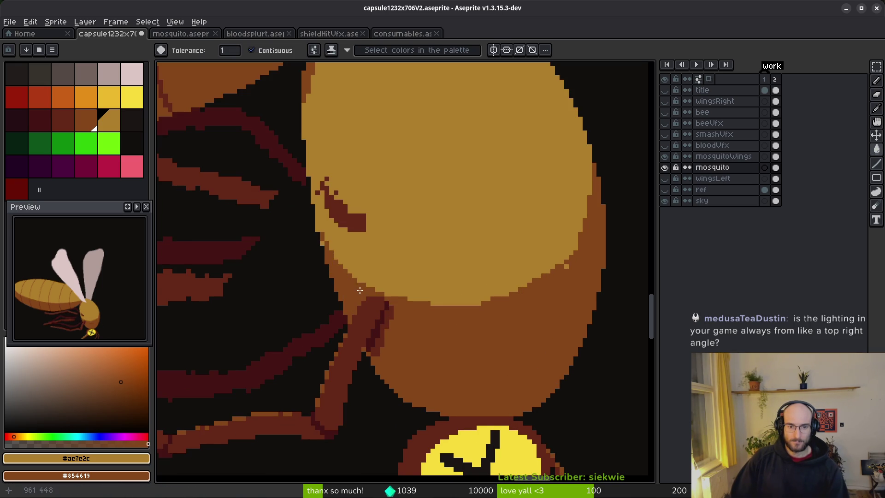
scroll(410, 317, "down", 3)
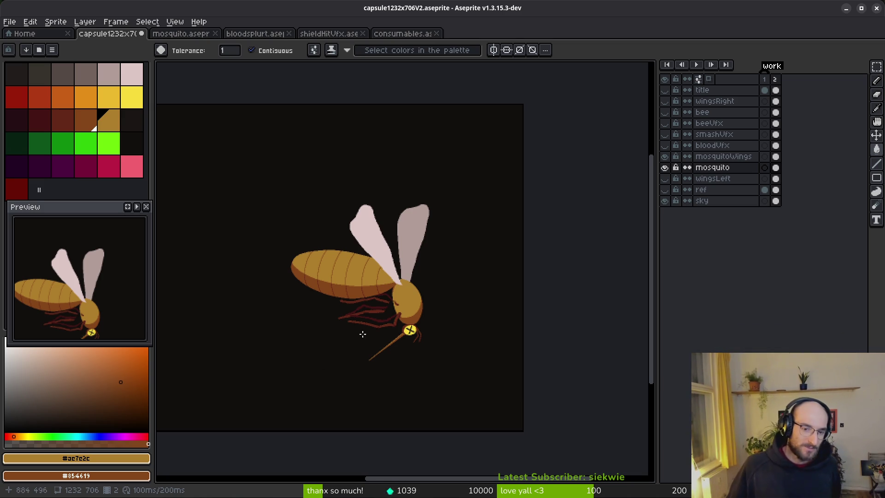
scroll(410, 316, "up", 2)
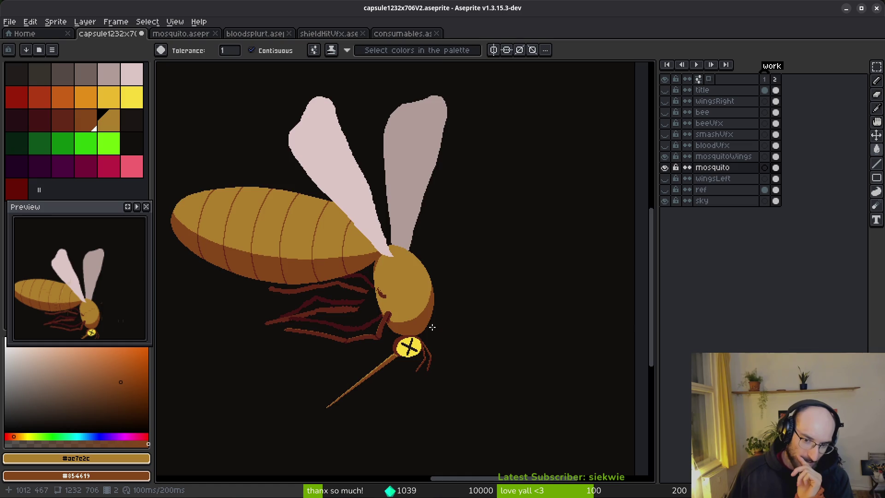
scroll(415, 325, "up", 3)
scroll(461, 252, "down", 3)
scroll(435, 256, "up", 2)
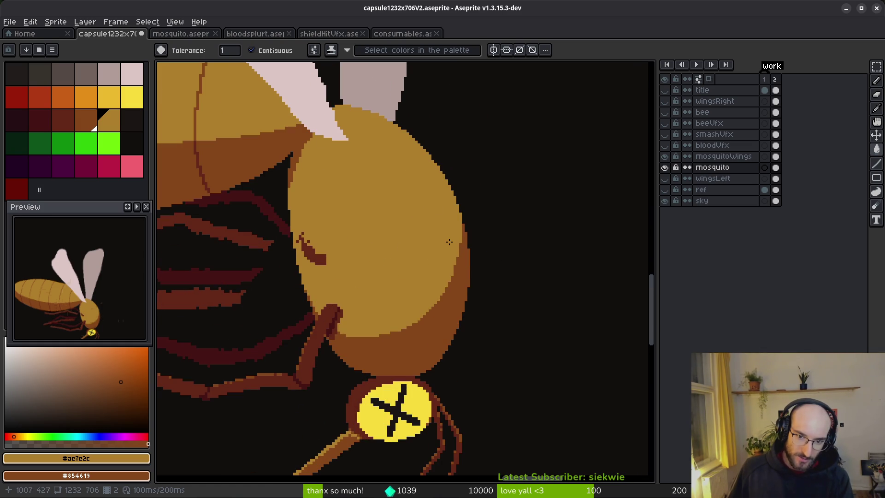
right_click(313, 284)
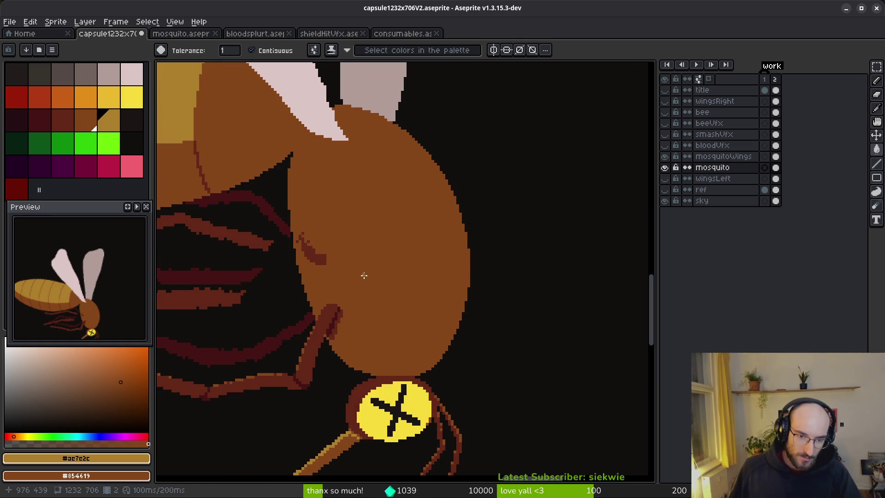
key("ctrl+z")
key("b")
scroll(411, 229, "down", 2)
scroll(411, 229, "up", 2)
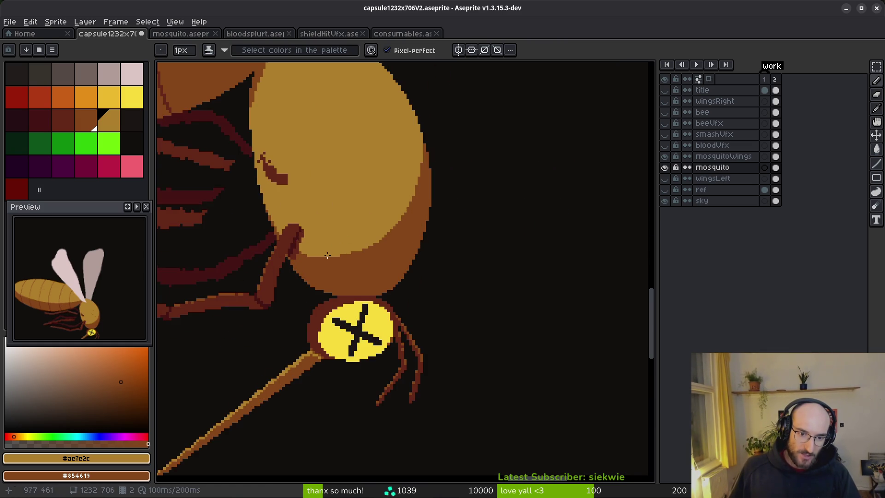
scroll(328, 256, "up", 1)
mouse_move(317, 258)
left_mouse_down()
mouse_move(392, 289)
mouse_move(462, 246)
mouse_move(490, 184)
mouse_move(471, 233)
mouse_move(385, 291)
mouse_move(310, 270)
left_mouse_up()
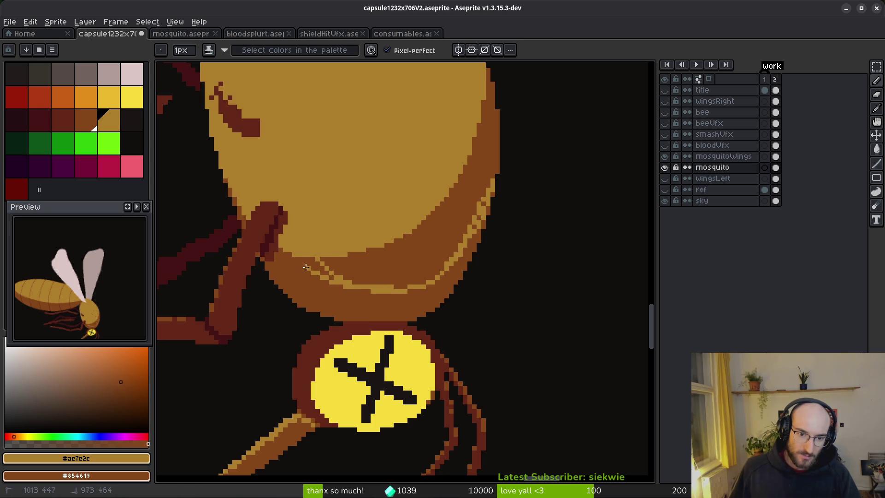
key("ctrl+z")
key("g")
scroll(409, 253, "down", 4)
scroll(408, 253, "up", 3)
key("ctrl+z")
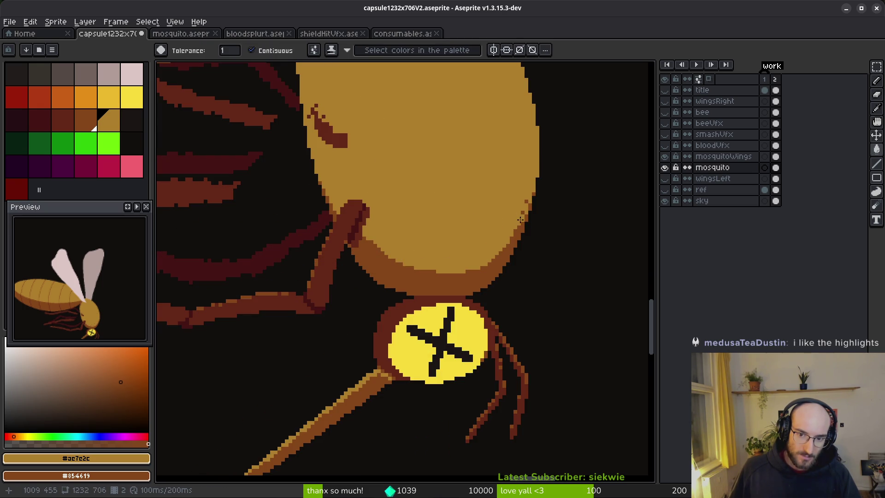
scroll(520, 220, "down", 1)
key("b")
scroll(500, 237, "down", 3)
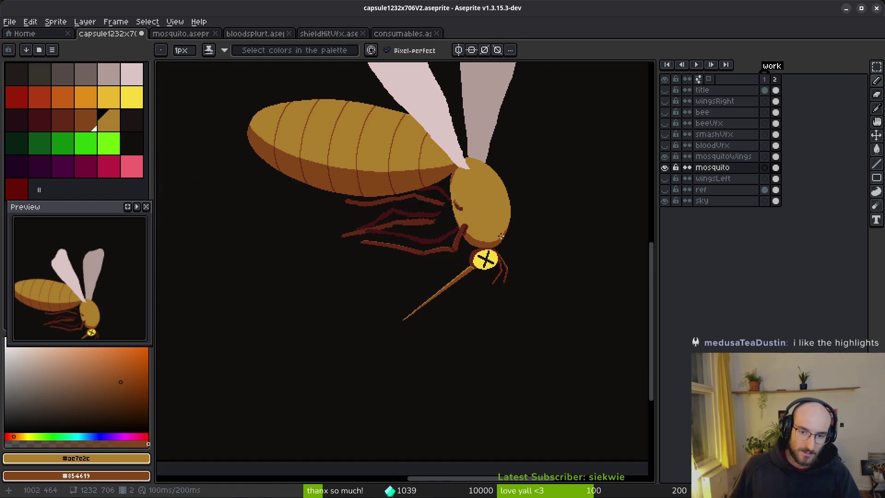
Bucket-fill the mosquito head's dark lower band with the light tone
scroll(500, 232, "down", 1)
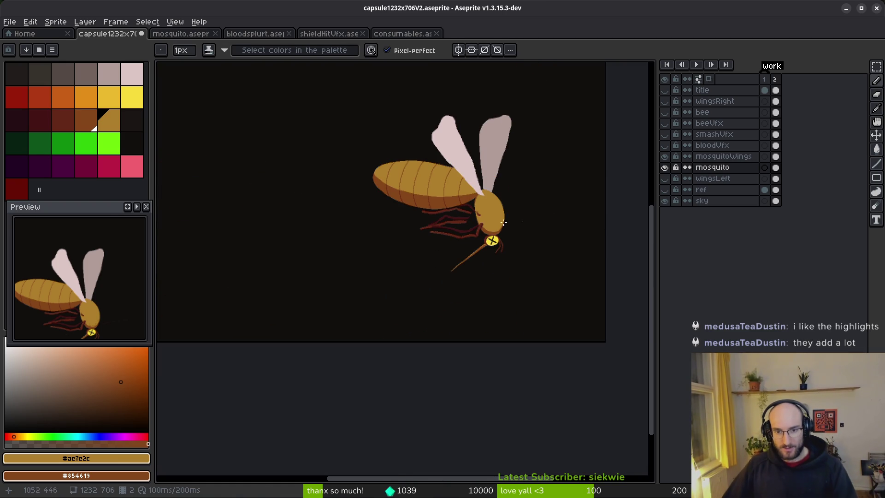
scroll(491, 239, "up", 3)
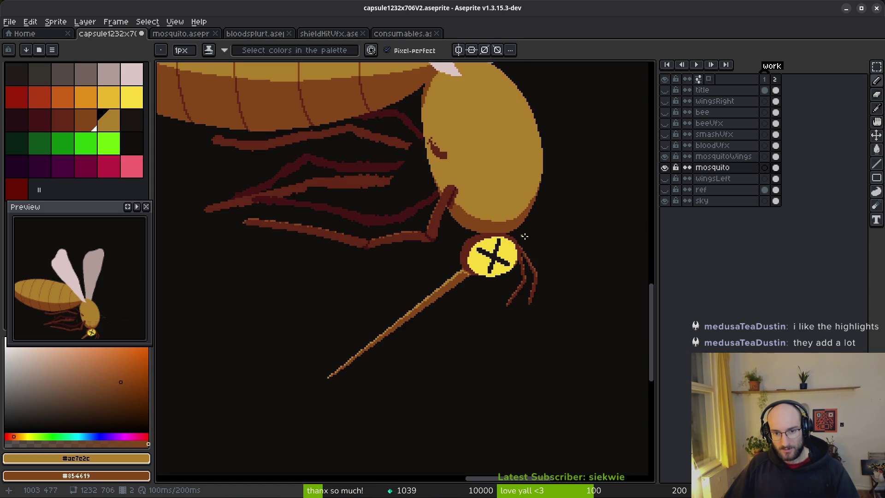
left_click_drag(539, 266, 587, 327)
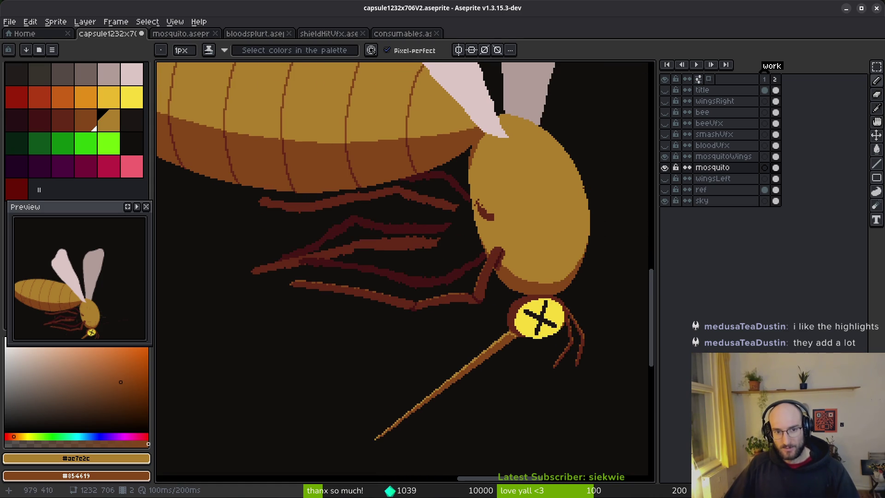
scroll(489, 216, "up", 2)
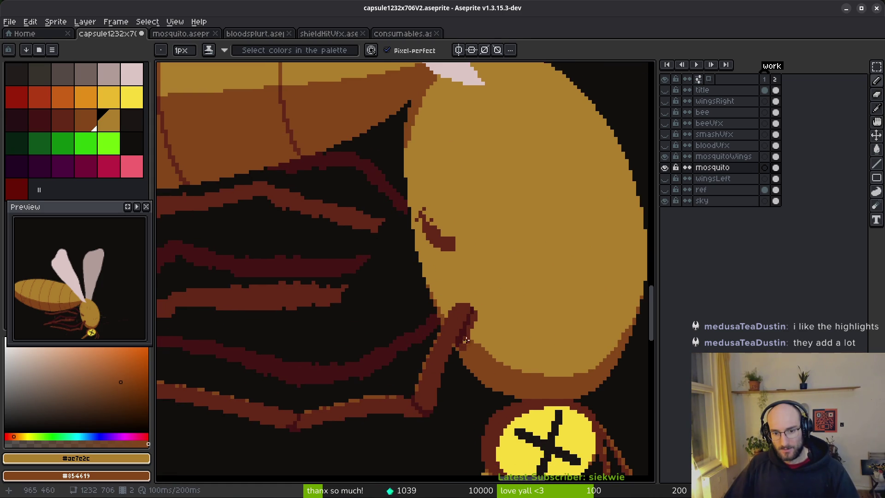
key("g")
left_click(526, 376)
Pencil dark brown pixels along the leg where it meets the head
scroll(541, 351, "down", 2)
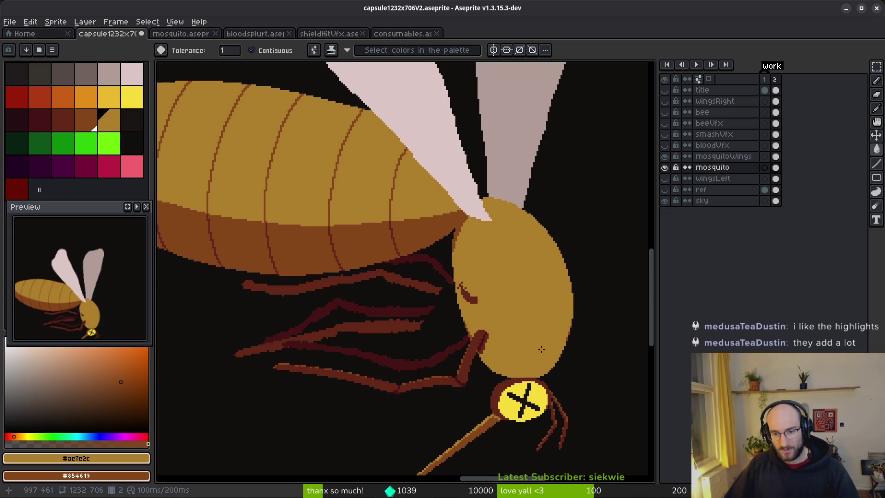
scroll(511, 345, "up", 3)
key("b")
mouse_move(478, 257)
left_mouse_down()
mouse_move(456, 323)
mouse_move(467, 278)
mouse_move(444, 322)
mouse_move(446, 335)
mouse_move(460, 320)
left_mouse_up()
Save the sprite as capsule1232x706V2.aseprite
scroll(502, 302, "down", 5)
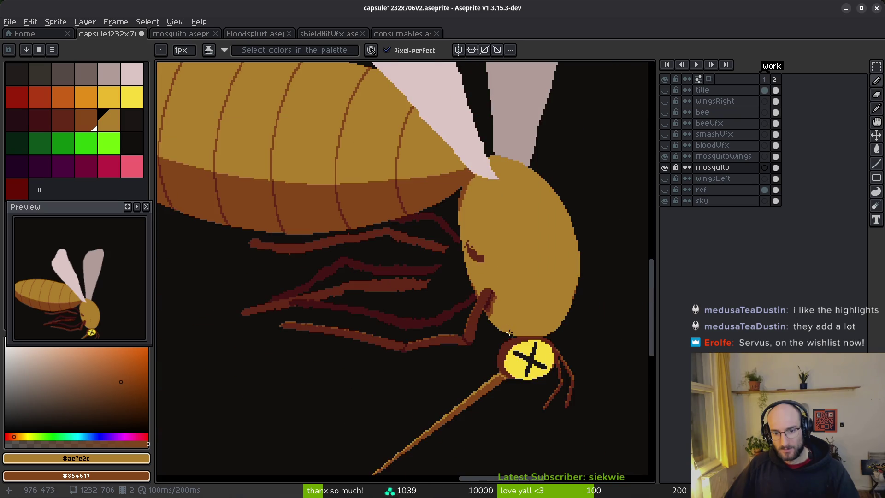
scroll(514, 331, "down", 2)
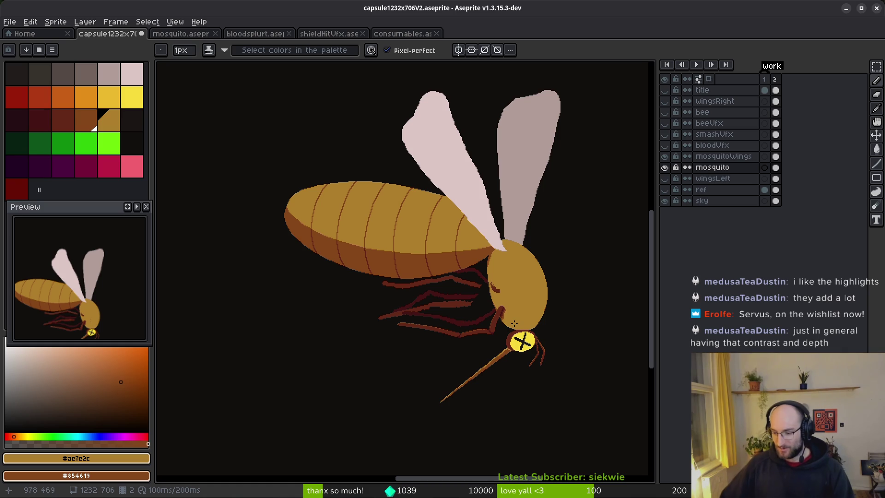
scroll(524, 342, "down", 3)
key("ctrl+s")
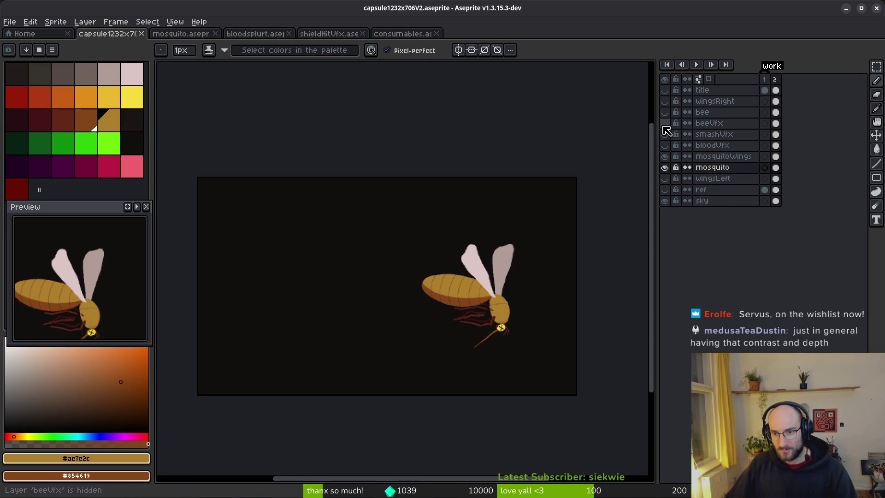
Make the bee layer visible again over the mosquito
left_click(664, 112)
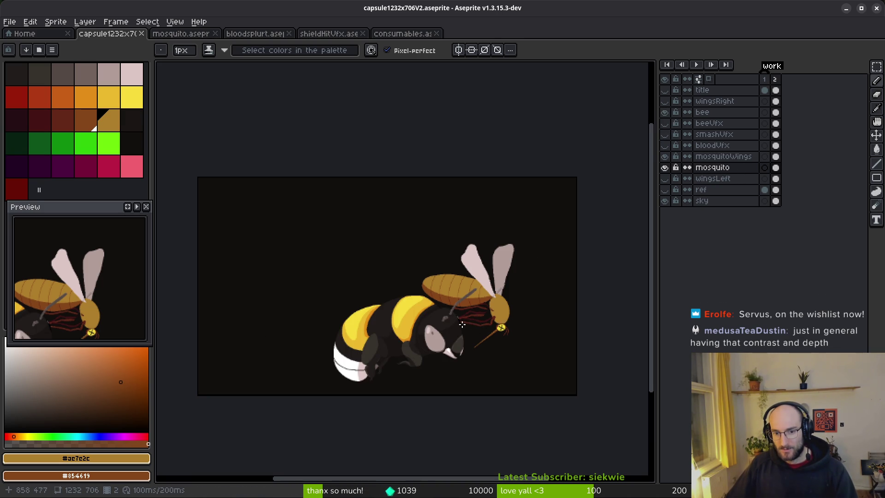
scroll(463, 324, "up", 4)
scroll(486, 341, "down", 3)
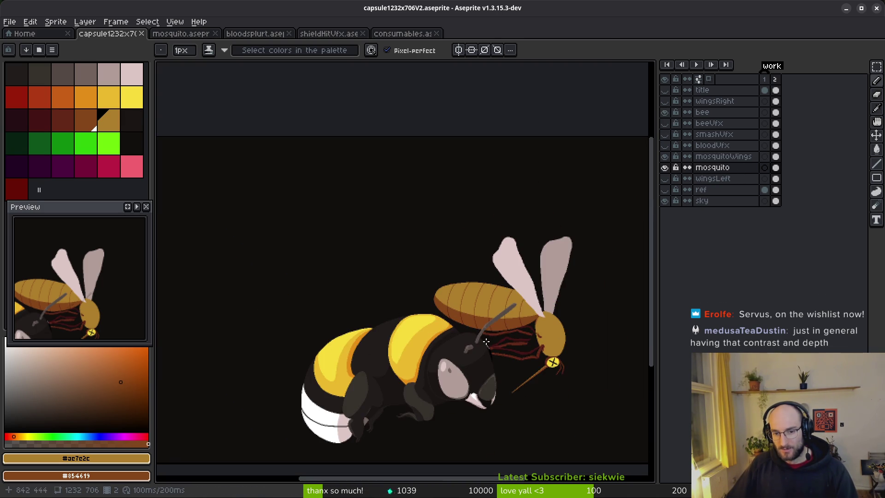
scroll(508, 313, "up", 5)
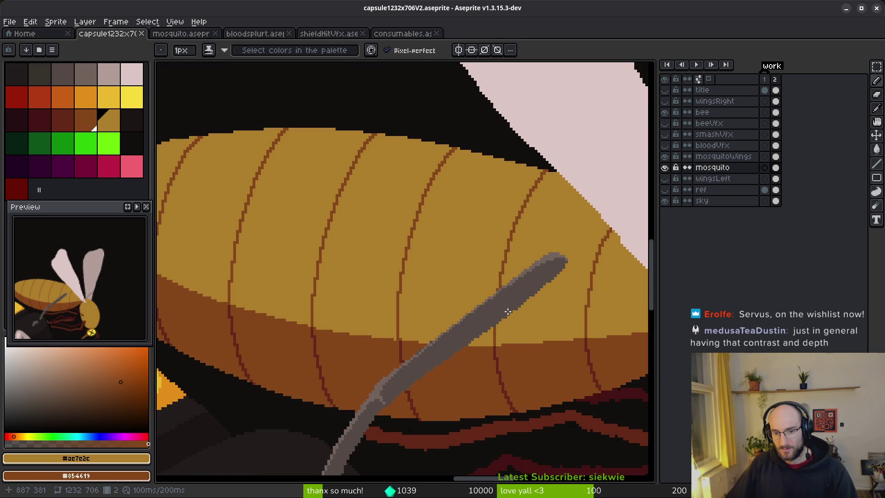
scroll(428, 375, "up", 2)
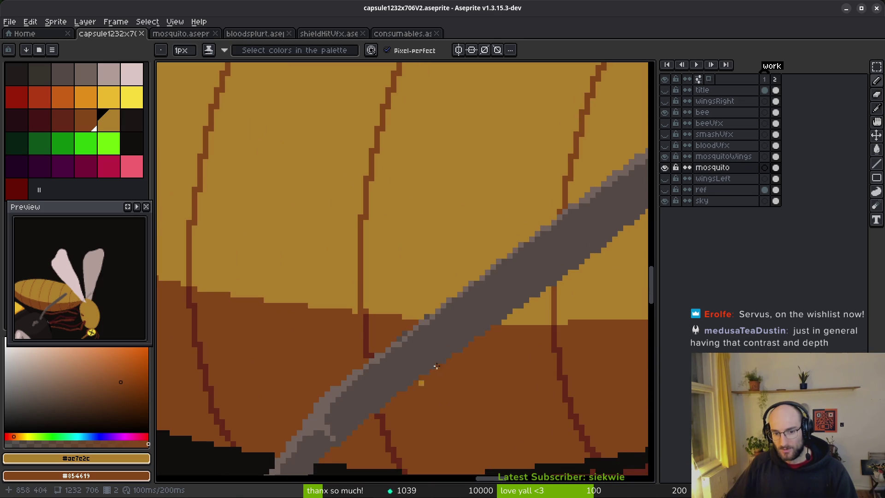
scroll(502, 270, "down", 3)
scroll(506, 314, "up", 2)
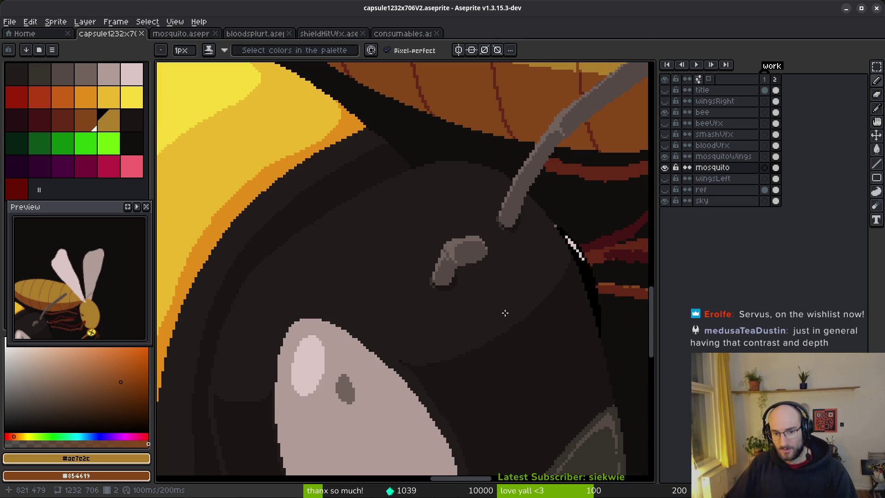
scroll(501, 287, "up", 2)
Sample the bee antenna's two greys, pick a dark palette grey, and make the bee layer active
left_click(421, 308, "alt")
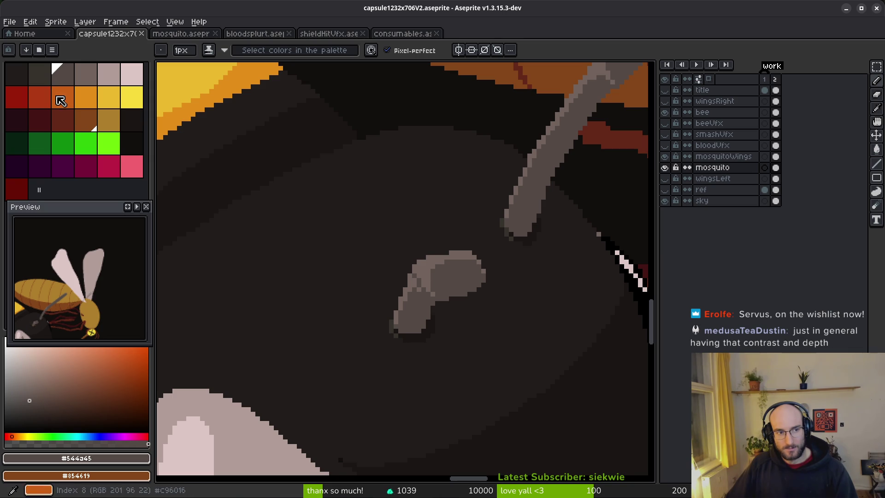
scroll(415, 333, "up", 2)
left_click(383, 319, "alt")
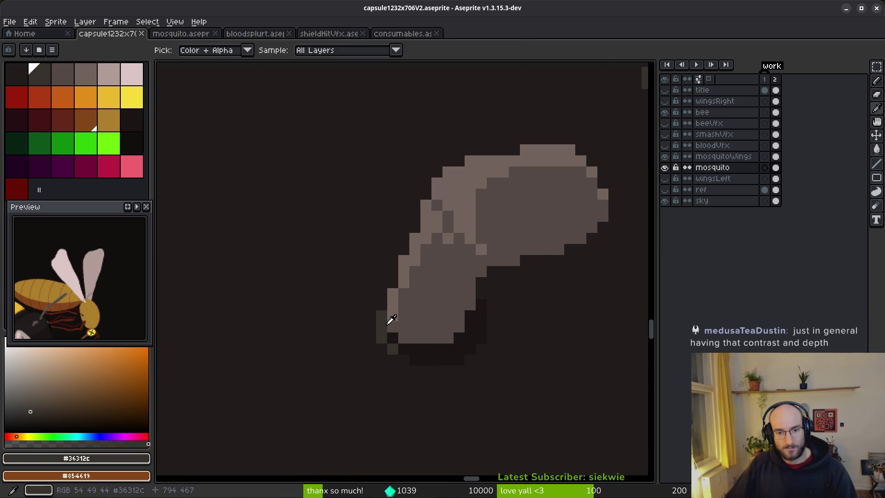
left_click(74, 80)
key("w")
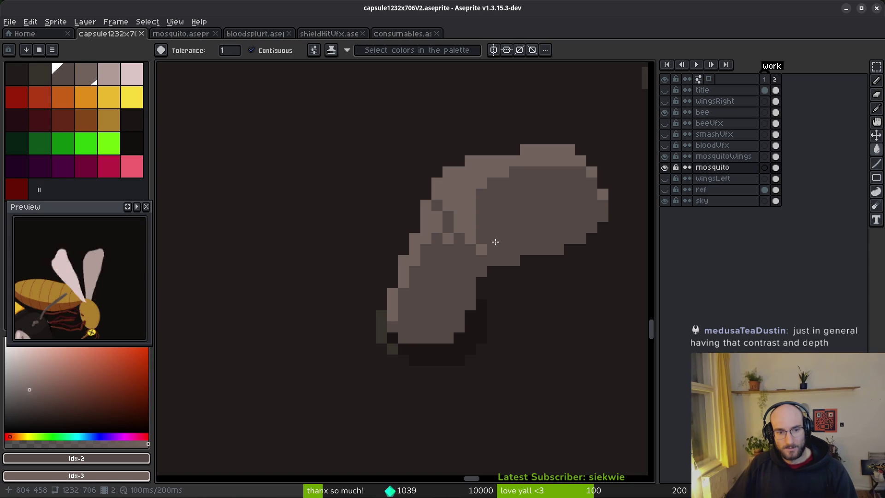
left_click(776, 112)
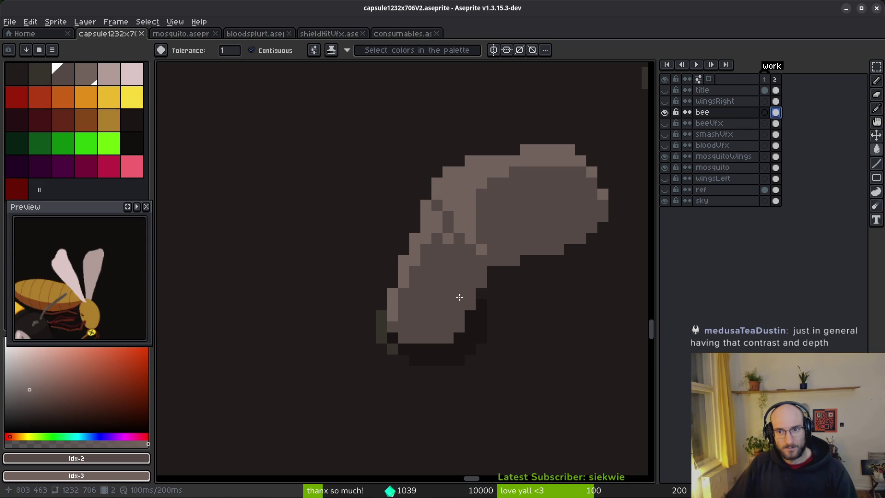
Recolour the bee's head bump interior with the darkest grey and its outline with mid grey
key("ctrl+z")
left_click(40, 74)
right_click(63, 74)
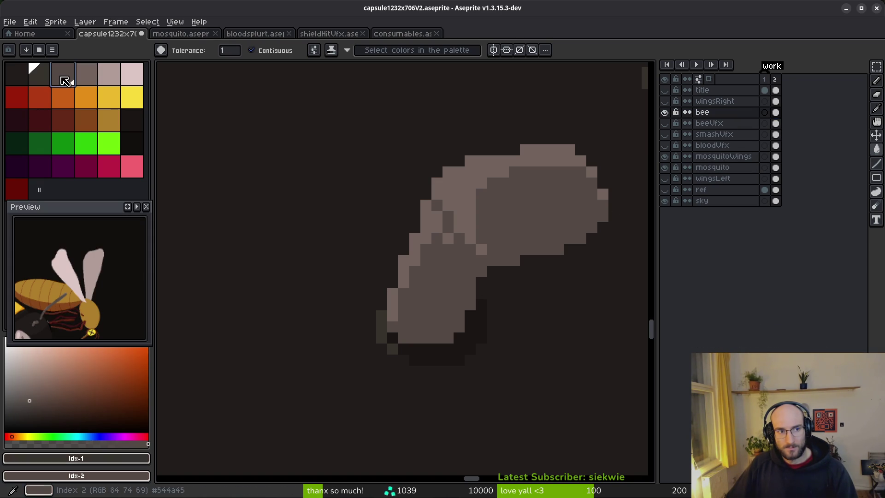
left_click(443, 284)
right_click(463, 202)
left_click(448, 218)
left_click(437, 206)
right_click(458, 188)
right_click(437, 217)
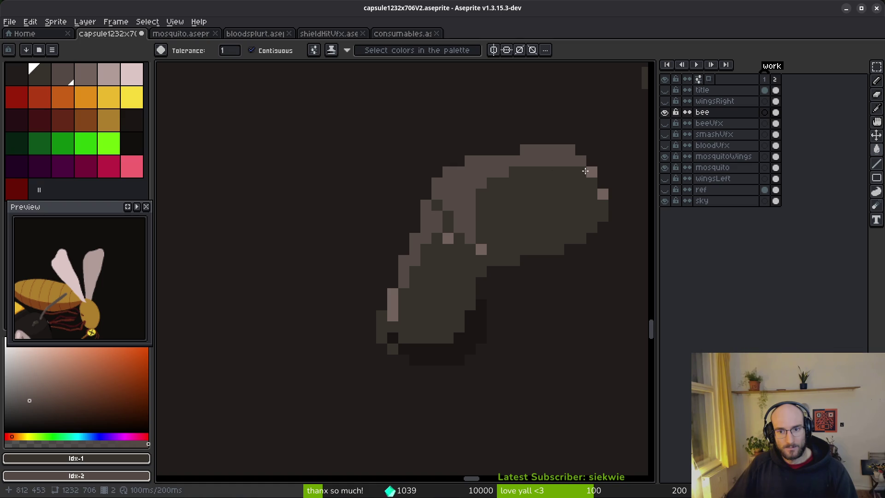
right_click(600, 195)
left_click(446, 238)
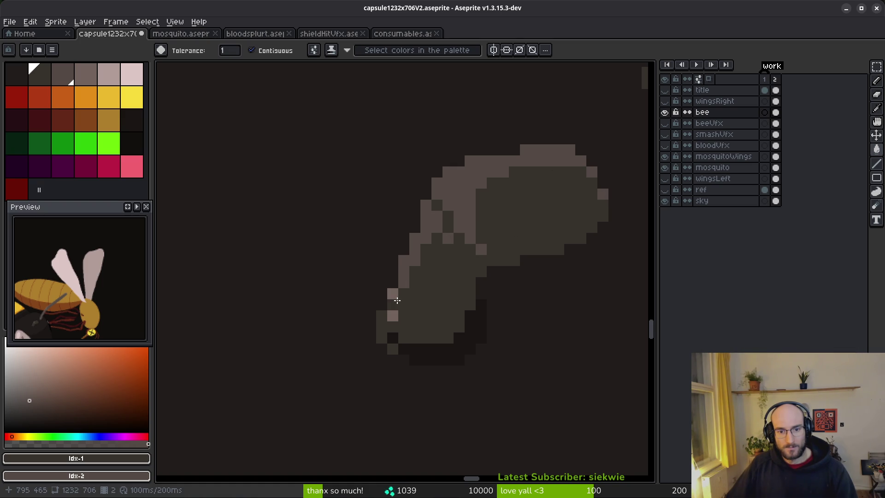
scroll(415, 295, "down", 2)
scroll(470, 312, "up", 5)
scroll(470, 311, "up", 1)
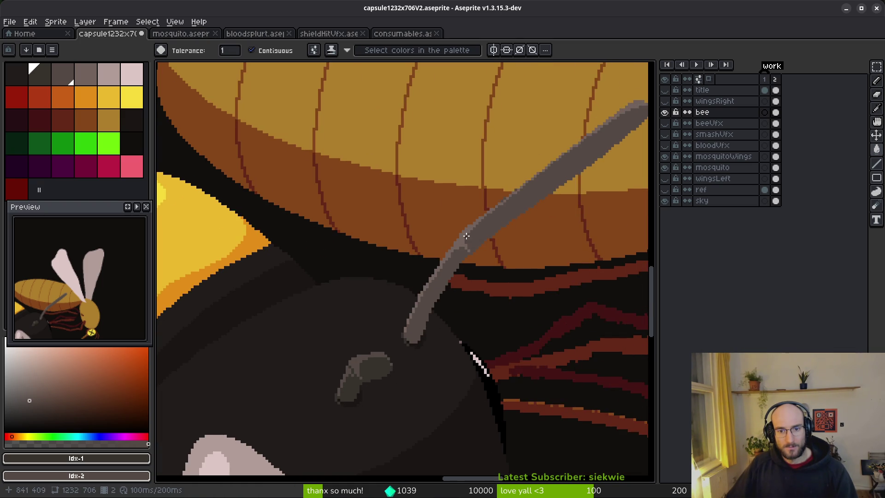
scroll(466, 236, "up", 2)
Darken the bee's antenna fill and light-grey edge, undoing the final fill
left_click(457, 247)
right_click(456, 245)
left_click(458, 247)
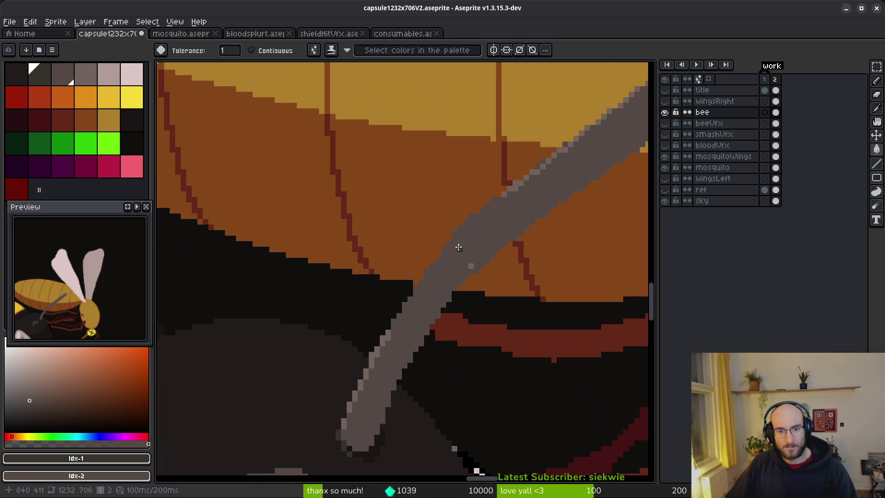
scroll(461, 244, "down", 2)
scroll(567, 257, "down", 2)
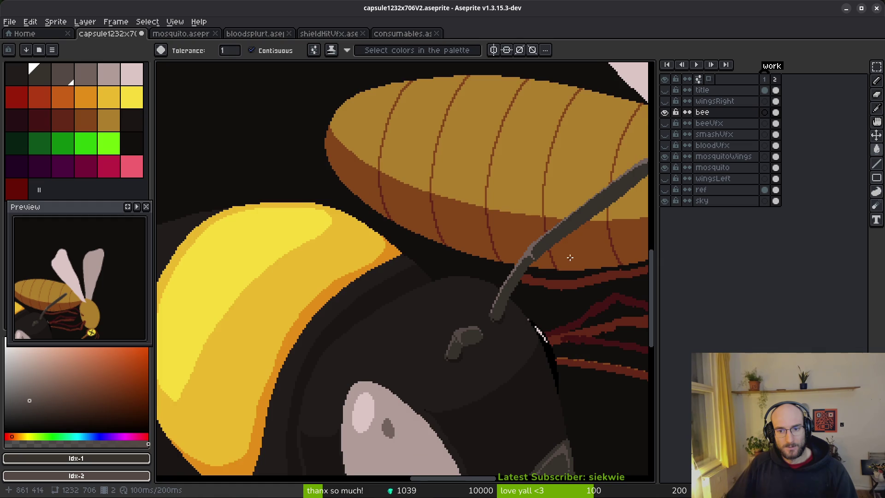
scroll(517, 251, "up", 3)
left_click(448, 271)
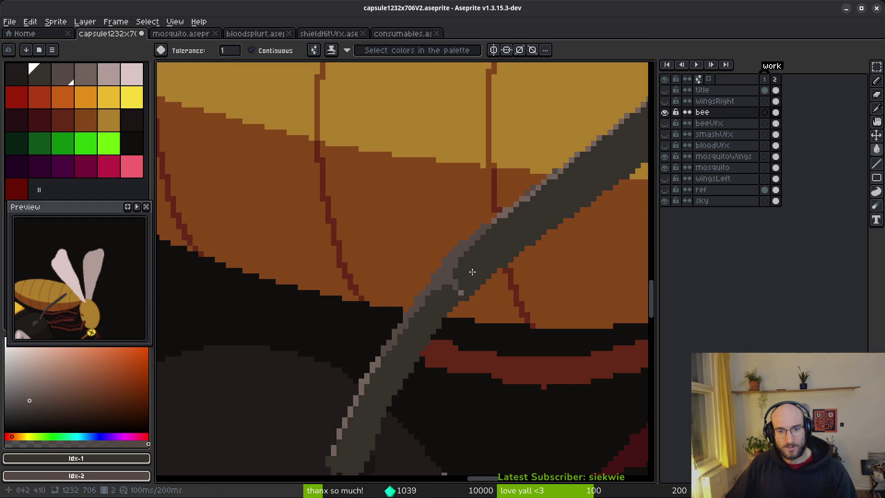
scroll(544, 282, "down", 3)
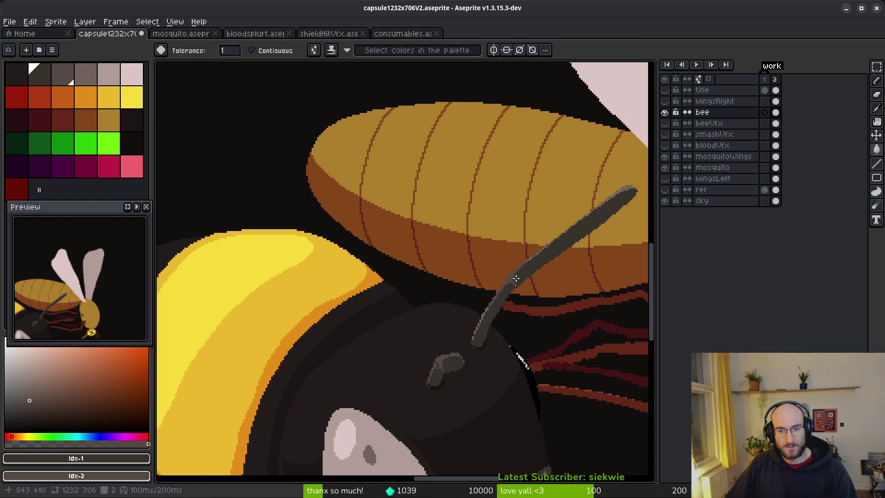
scroll(516, 278, "down", 2)
key("ctrl+z")
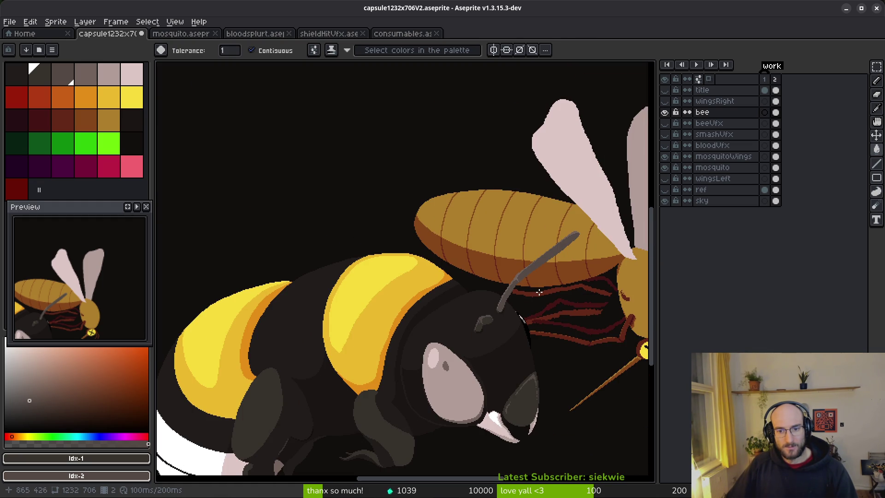
Compare the antenna colours and keep the darker grey
scroll(569, 285, "down", 3)
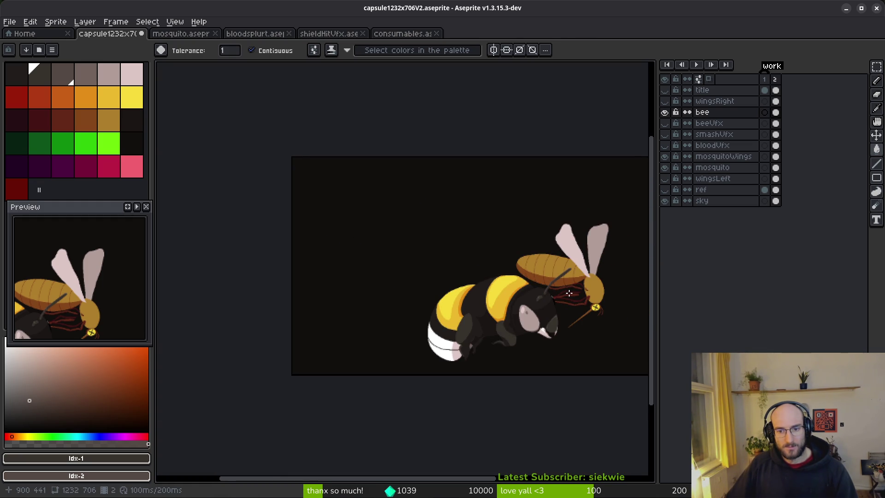
scroll(552, 298, "up", 3)
scroll(553, 298, "down", 3)
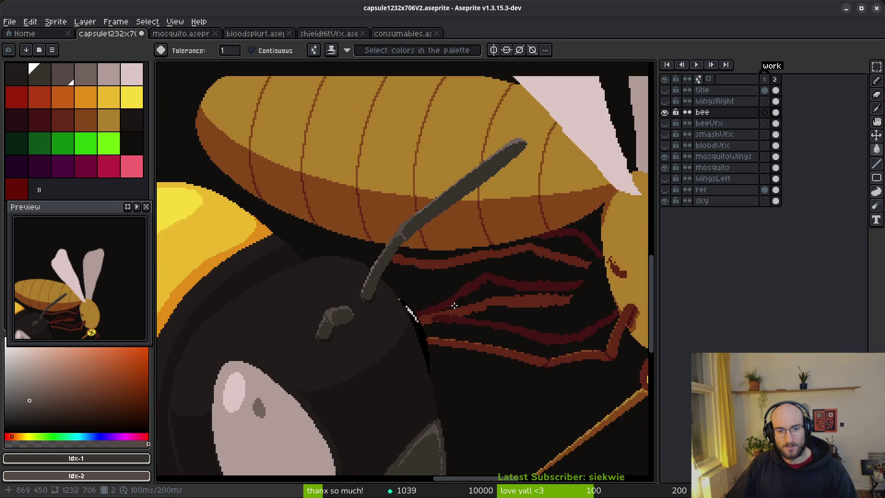
scroll(463, 309, "up", 1)
key("ctrl+z")
key("ctrl+y")
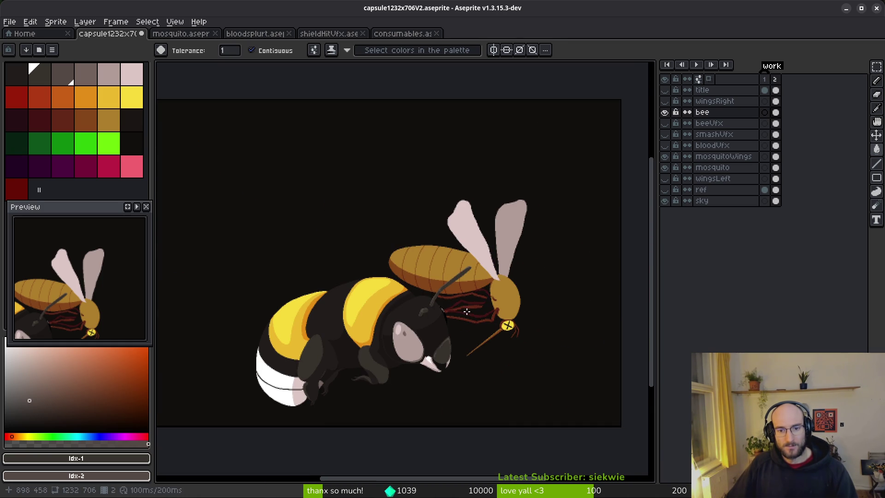
Show the beeVfx stinger streak and smashVfx star, undo the last fill, and hide the bee
left_click(665, 123)
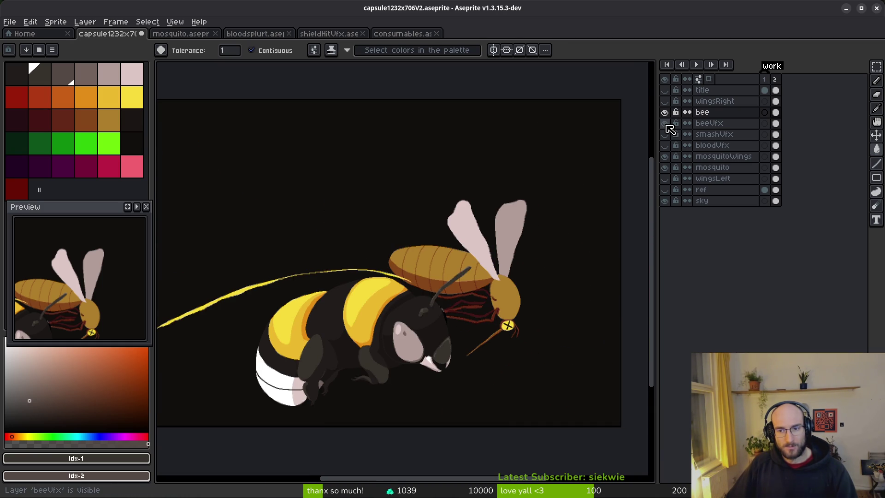
left_click(666, 135)
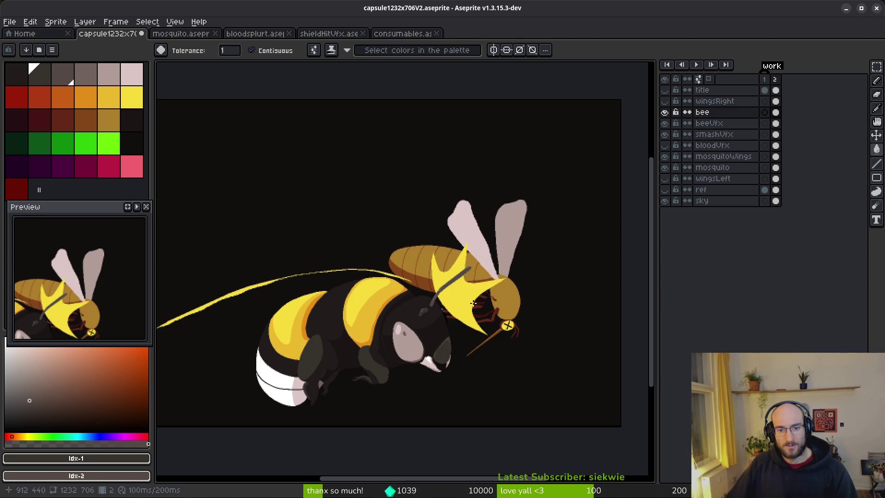
key("ctrl+z")
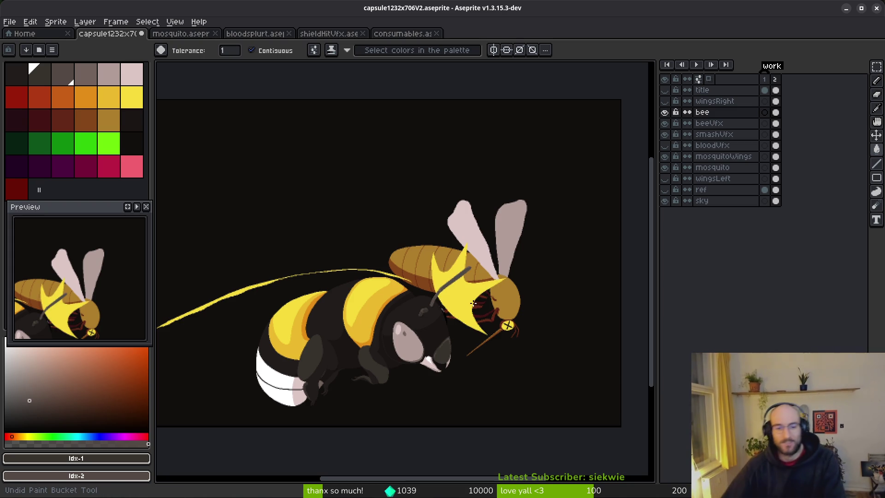
scroll(474, 303, "up", 4)
scroll(436, 346, "down", 4)
left_click(665, 112)
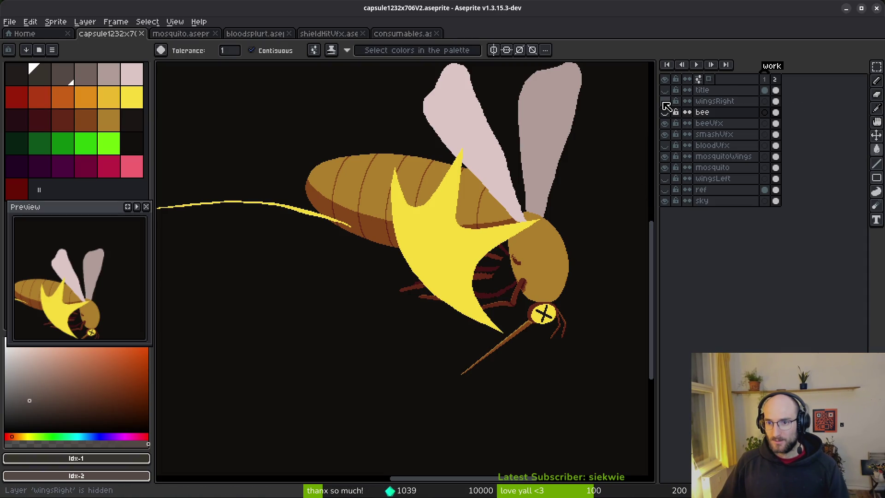
Hide the smashVfx and beeVfx layers and make the mosquito layer the active one
left_click_drag(469, 216, 444, 259)
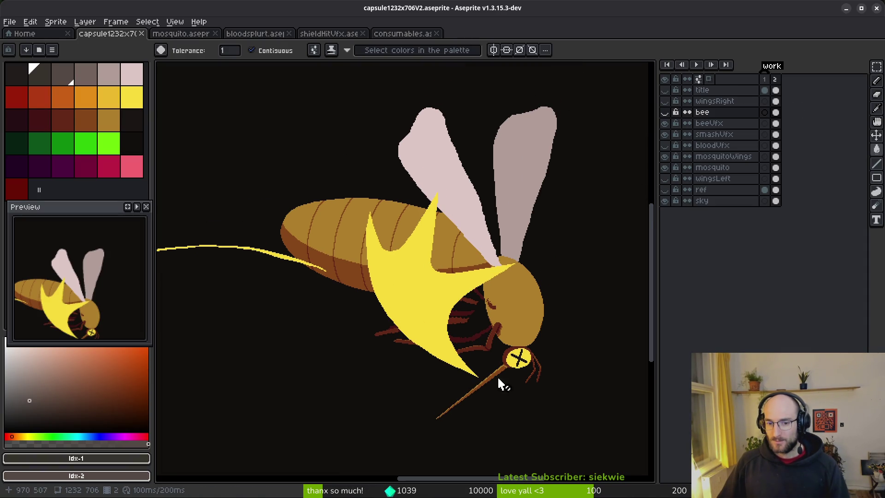
scroll(464, 326, "up", 1)
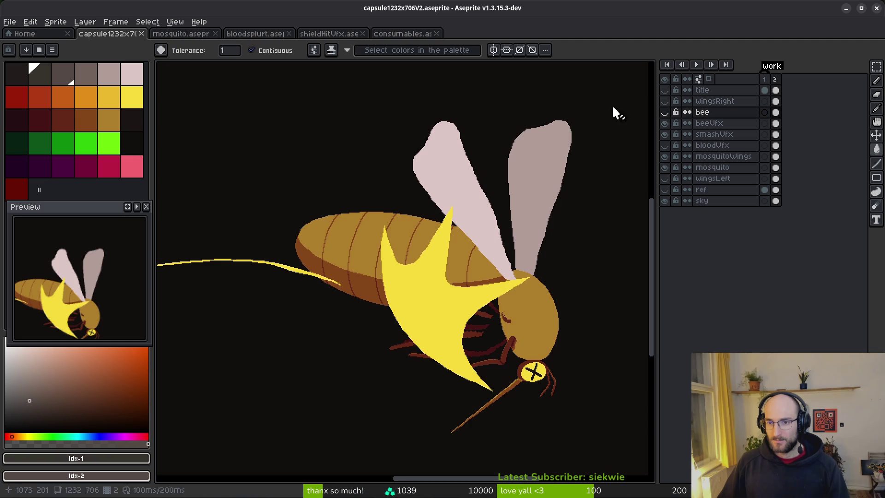
left_click(776, 134)
left_click(664, 135)
left_click(664, 123)
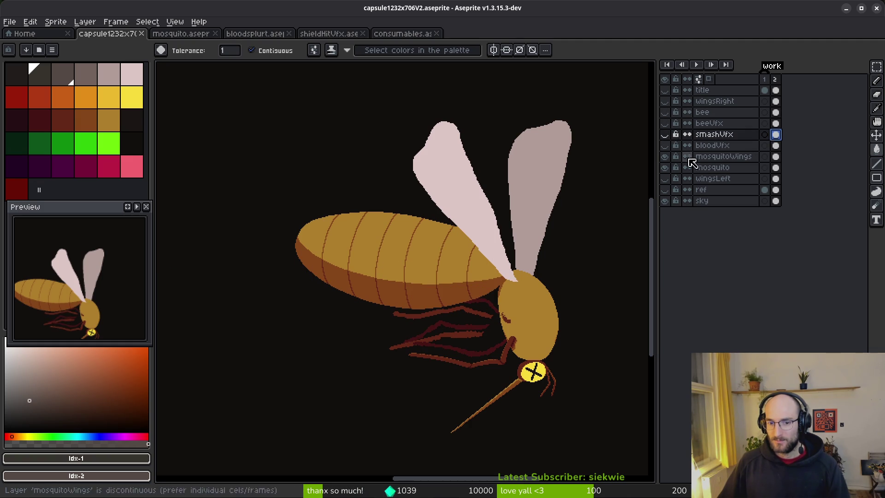
left_click(776, 167)
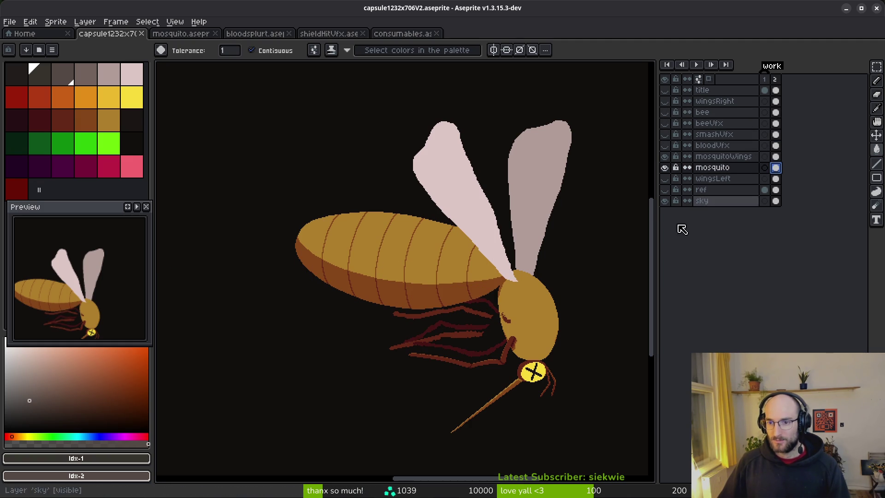
scroll(516, 334, "up", 3)
Sample the leg's brown and fill the dark ring around the eye with it
left_click_drag(529, 322, 497, 284)
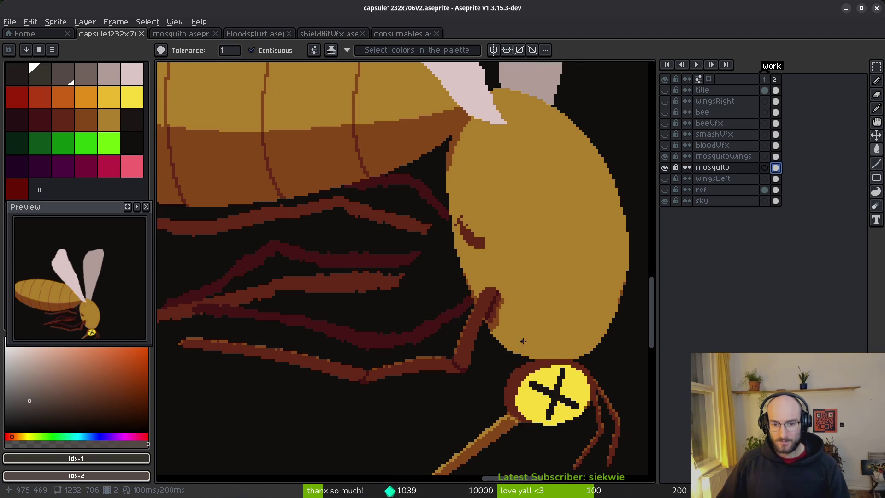
scroll(517, 340, "down", 2)
scroll(430, 287, "up", 3)
left_click(410, 277, "alt")
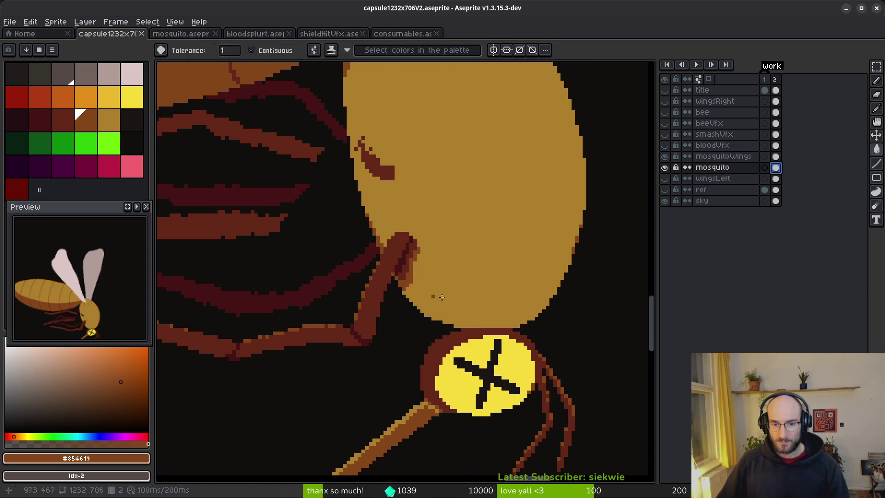
key("b")
scroll(435, 330, "up", 2)
key("g")
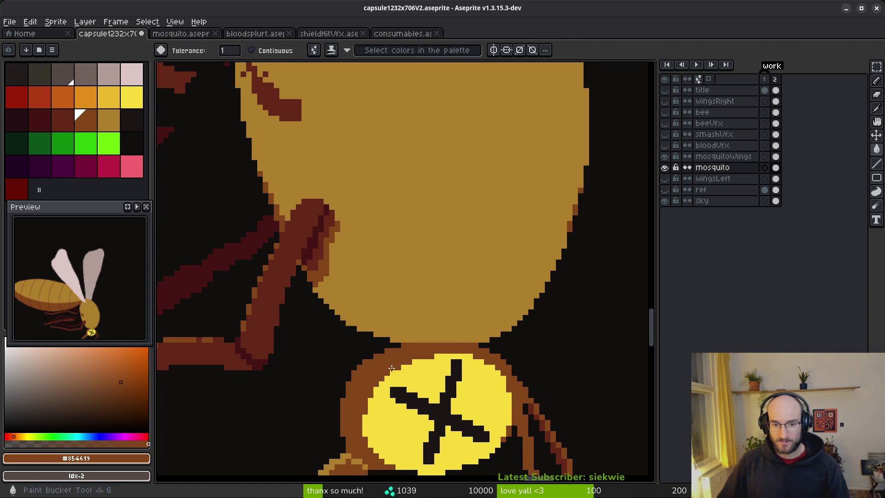
scroll(461, 383, "down", 3)
left_click(483, 379)
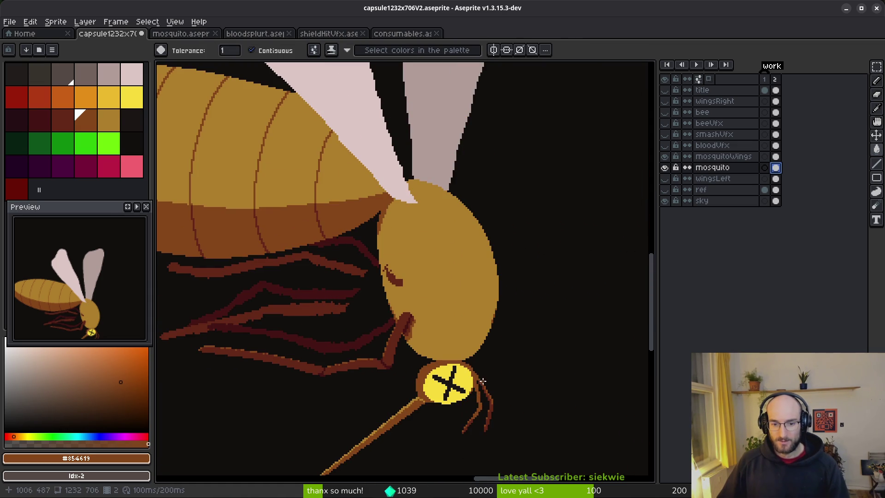
scroll(487, 377, "down", 2)
scroll(482, 368, "up", 3)
Outline the head's right and lower edges in brown and try filling the band, undoing stray fills
key("b")
scroll(484, 369, "up", 1)
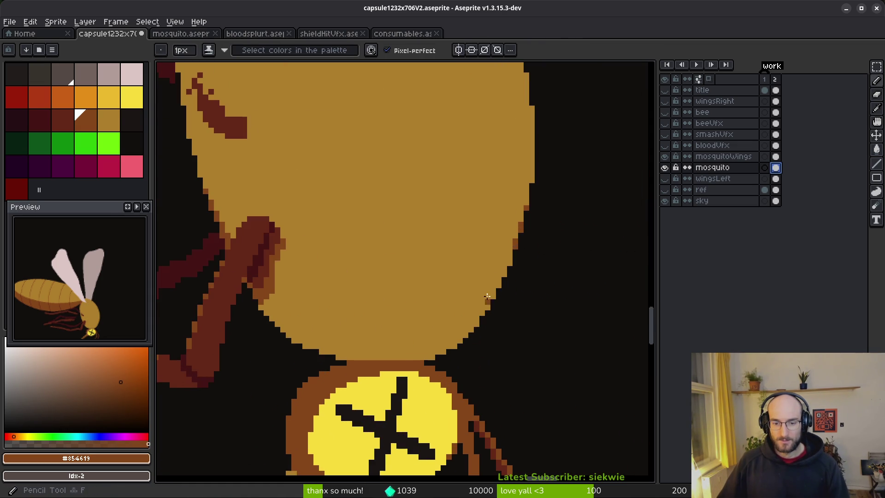
left_click_drag(516, 247, 505, 264)
left_click_drag(473, 320, 475, 317)
left_click_drag(505, 269, 439, 342)
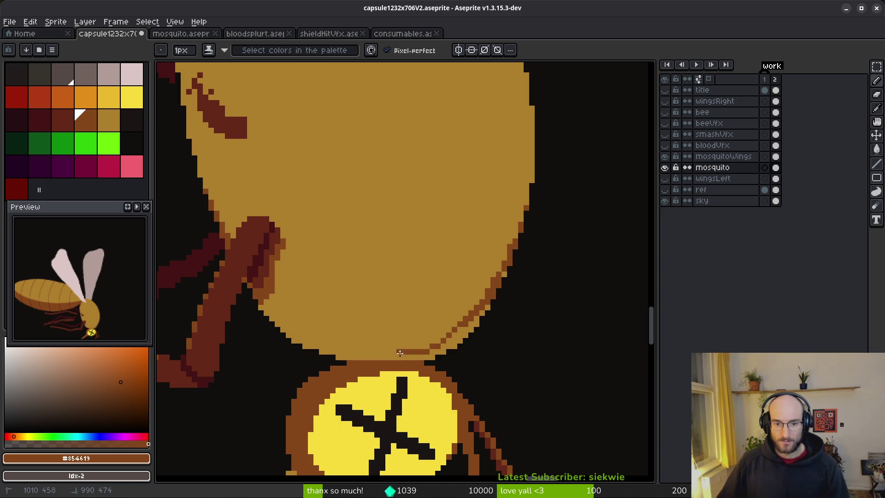
left_click_drag(480, 306, 396, 340)
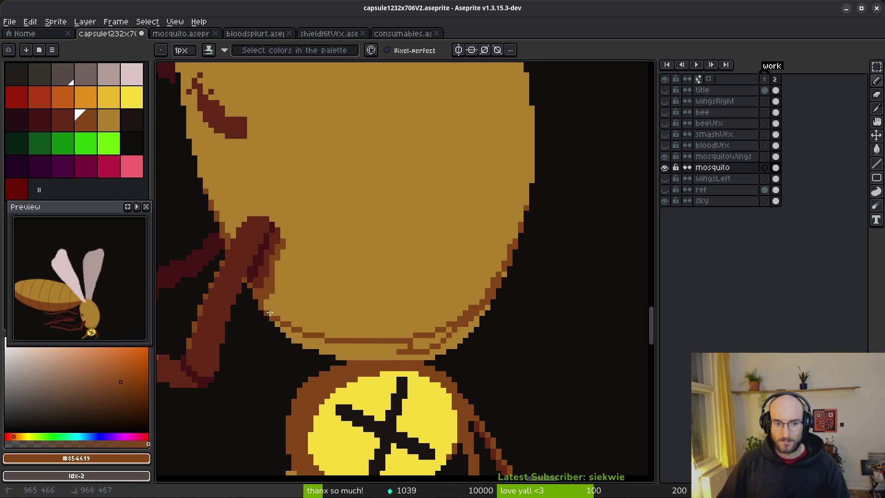
key("g")
left_click(375, 348)
left_click(443, 333)
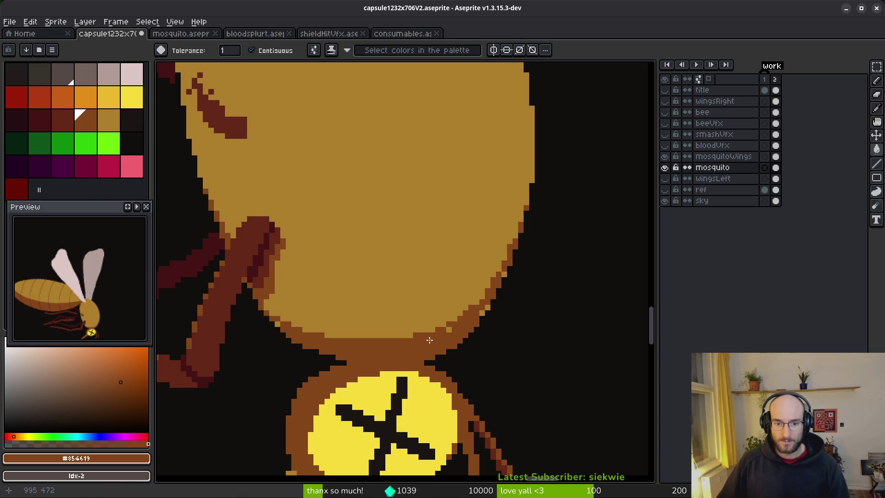
left_click(488, 308)
key("ctrl+z")
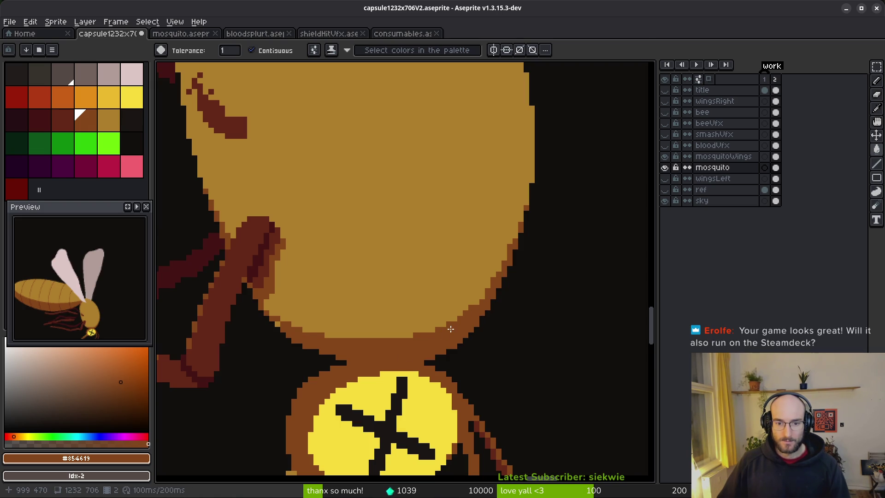
key("ctrl+z")
key("ctrl+z")
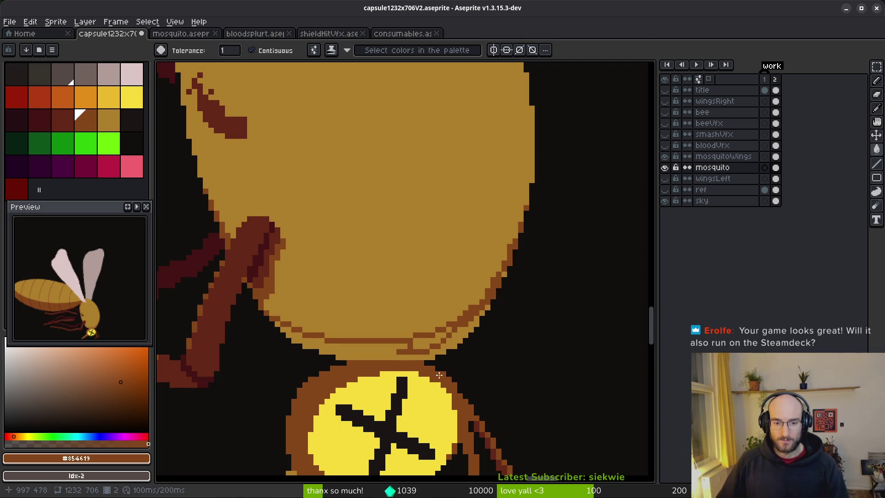
scroll(459, 277, "down", 3)
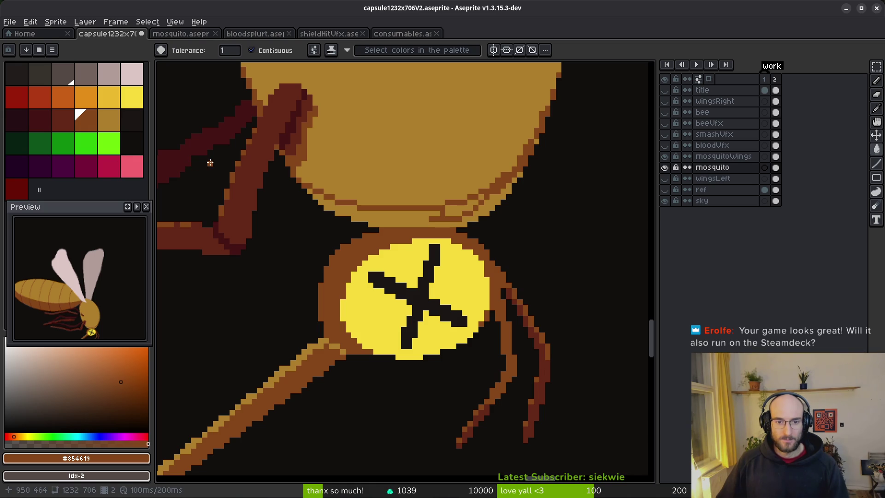
Fill the yellow eye's ring dark red-brown and the head's bottom band brown
left_click(63, 119)
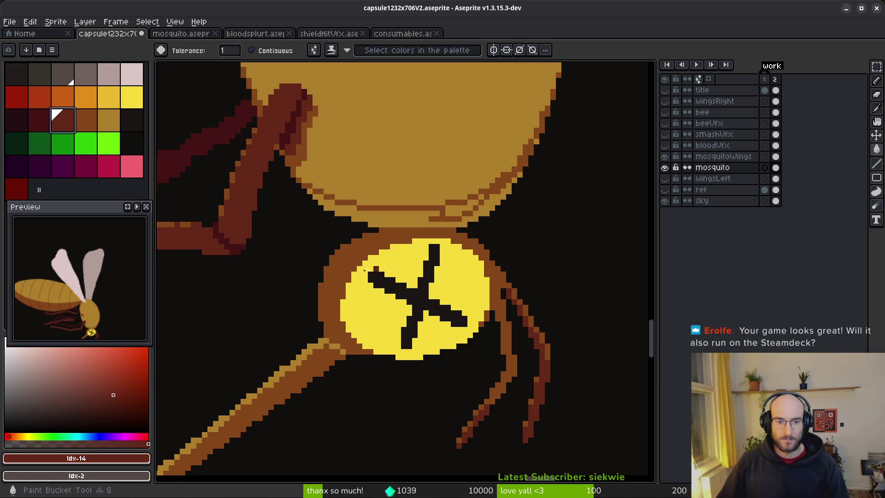
left_click(357, 258)
left_click(411, 199, "alt")
left_click(454, 207)
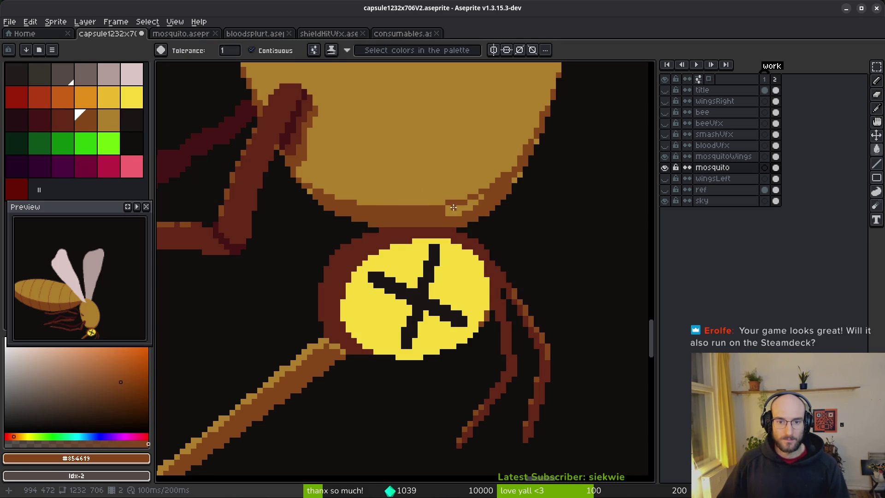
left_click(526, 175)
key("ctrl+z")
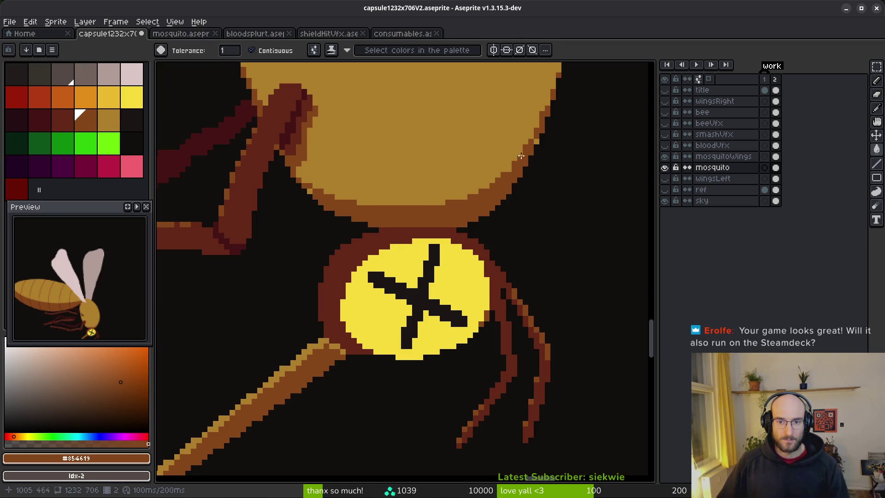
Set the mosquito head's tan as the background colour with the Pencil active
key("b")
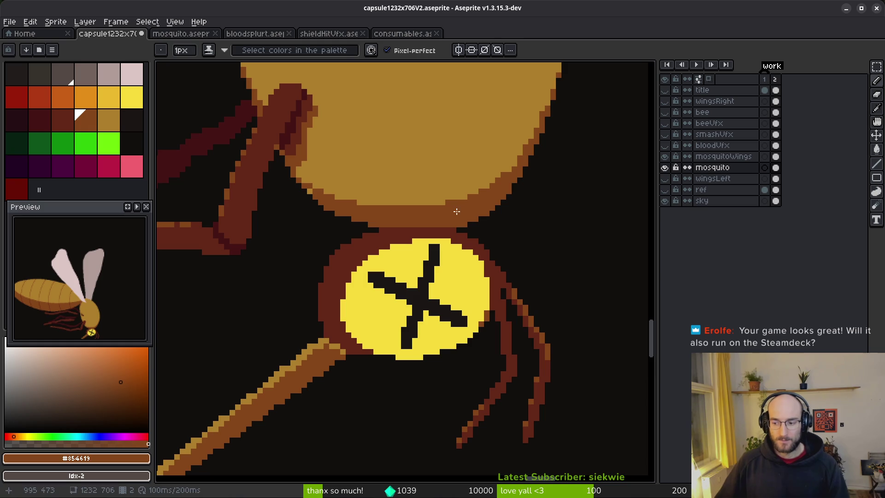
scroll(464, 207, "up", 2)
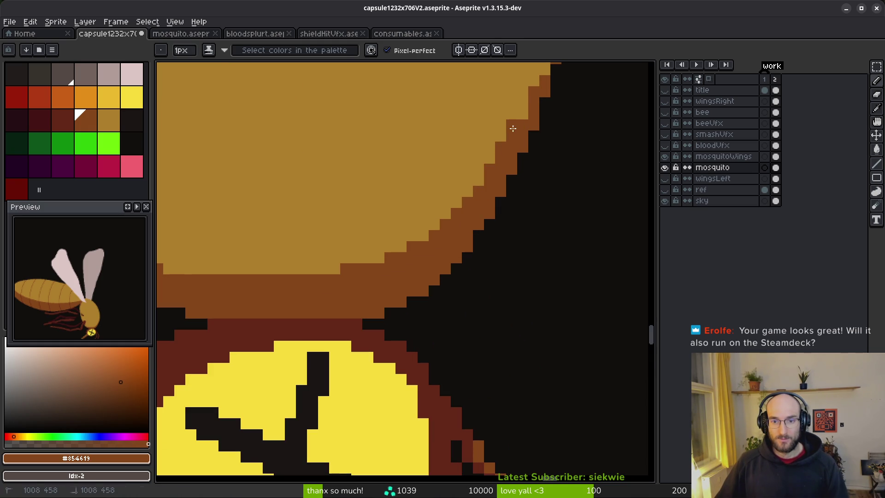
left_click_drag(523, 115, 497, 215)
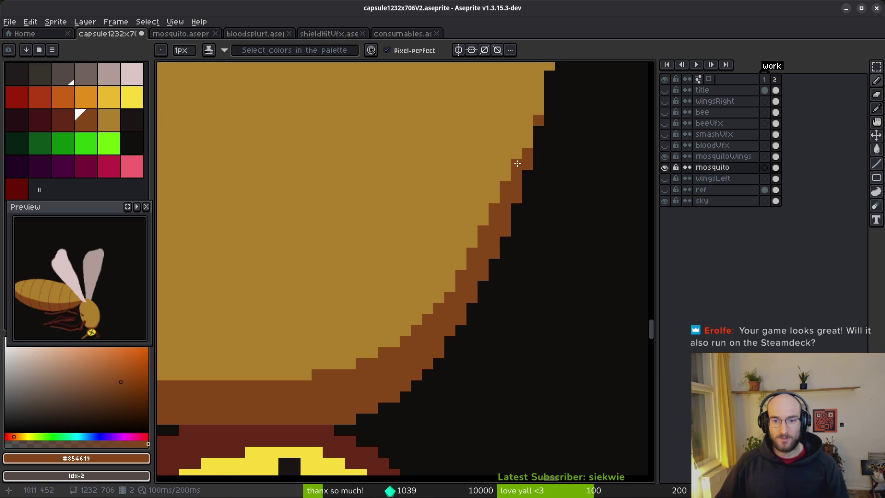
left_click_drag(538, 98, 536, 196)
scroll(535, 196, "down", 1)
scroll(557, 224, "down", 1)
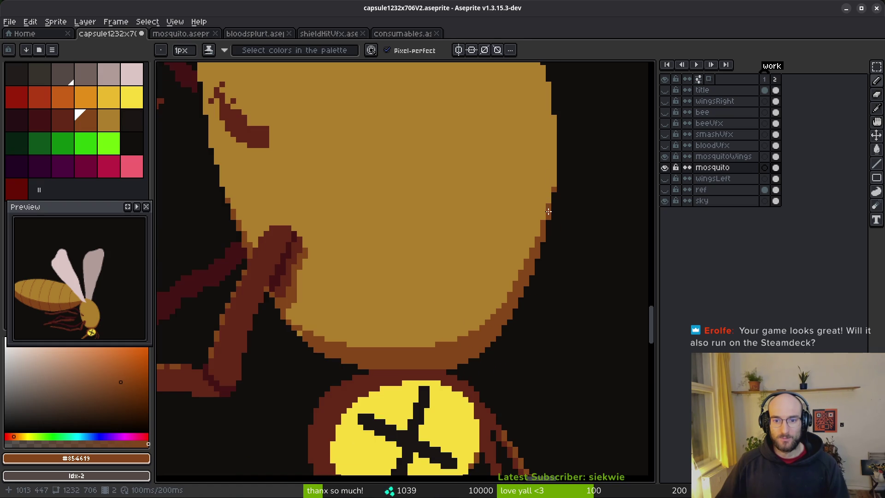
scroll(534, 226, "up", 2)
right_click(557, 184, "alt")
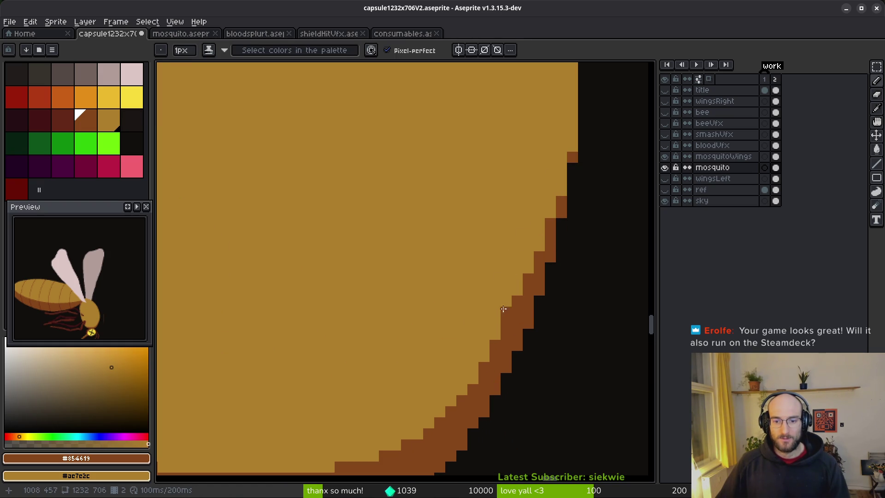
Draw a trial dark line down the mosquito's head, then undo it
scroll(514, 299, "down", 3)
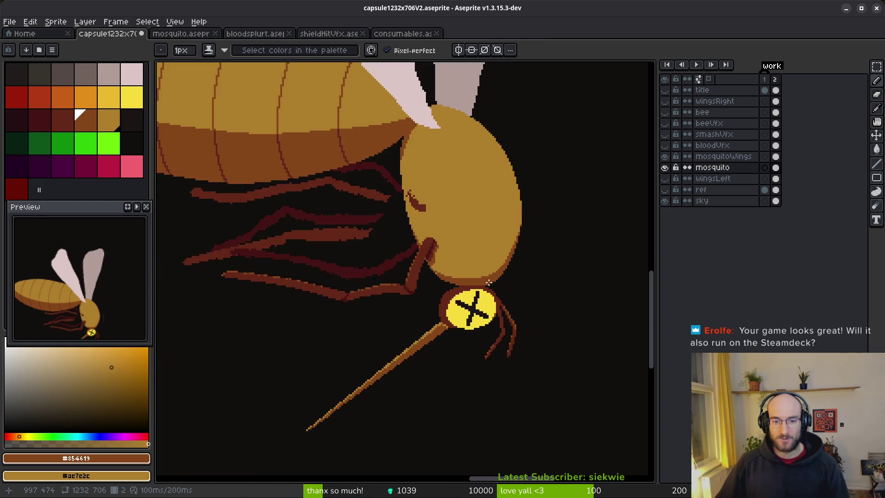
scroll(499, 278, "up", 3)
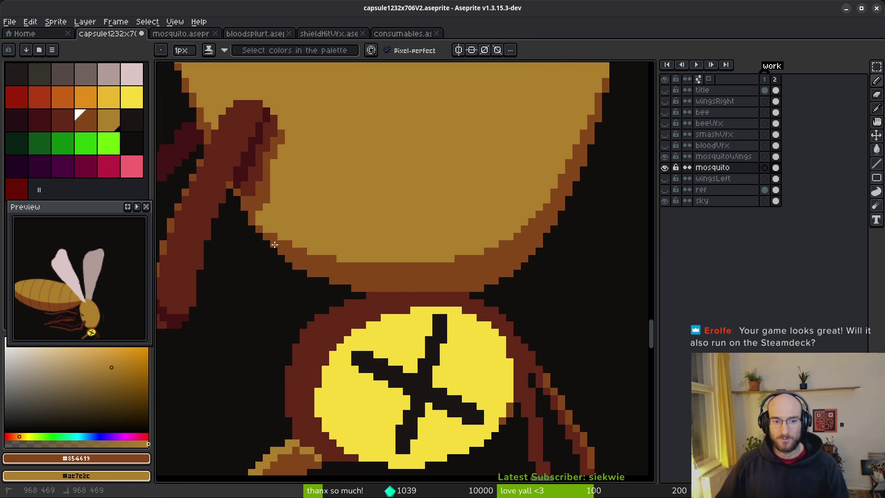
scroll(379, 263, "down", 3)
scroll(392, 277, "down", 3)
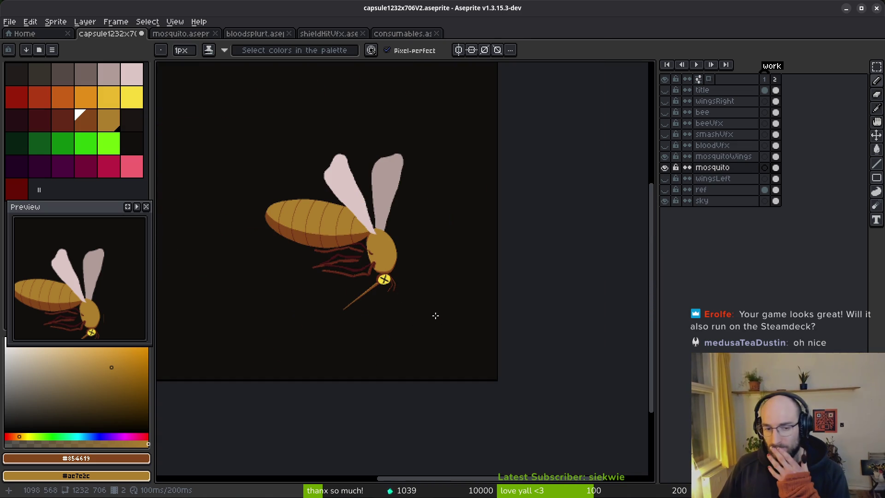
scroll(384, 258, "up", 3)
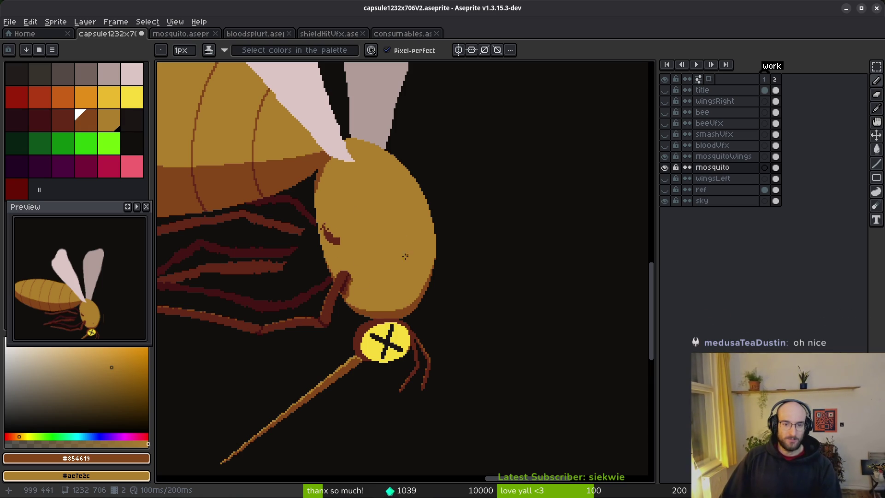
scroll(352, 167, "up", 1)
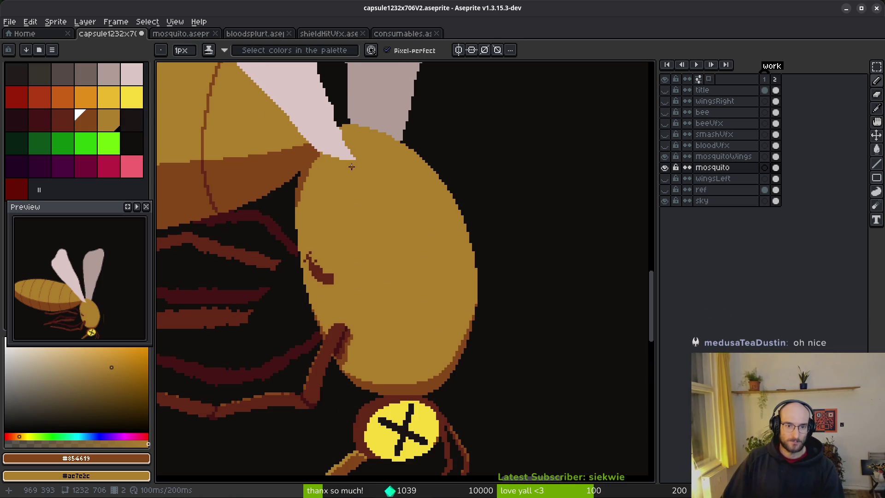
left_click_drag(345, 162, 366, 208)
left_click_drag(390, 351, 391, 352)
key("ctrl+z")
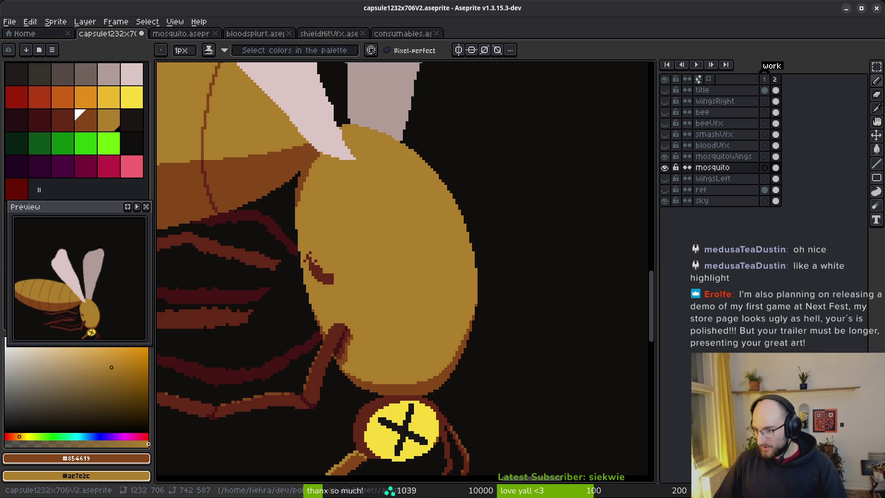
Check both animation frames, then search Brave Images for 'mosquito macro' reference photos
key("Left")
key("Right")
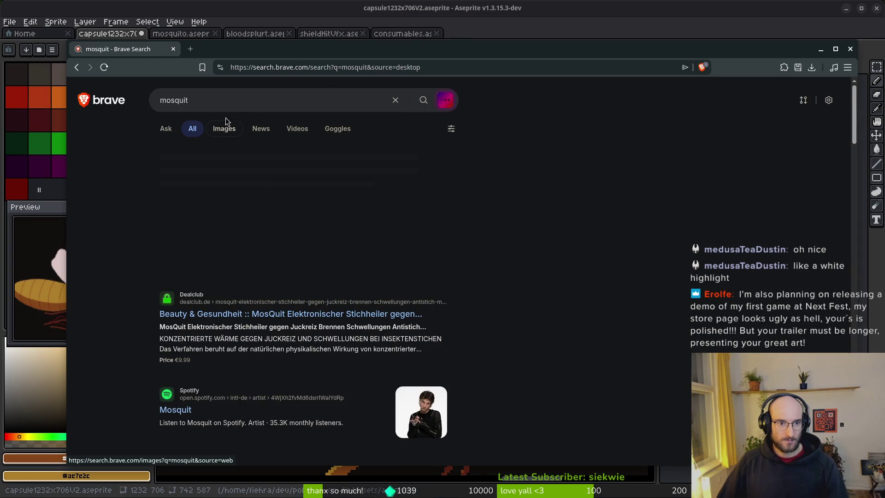
left_click(241, 100)
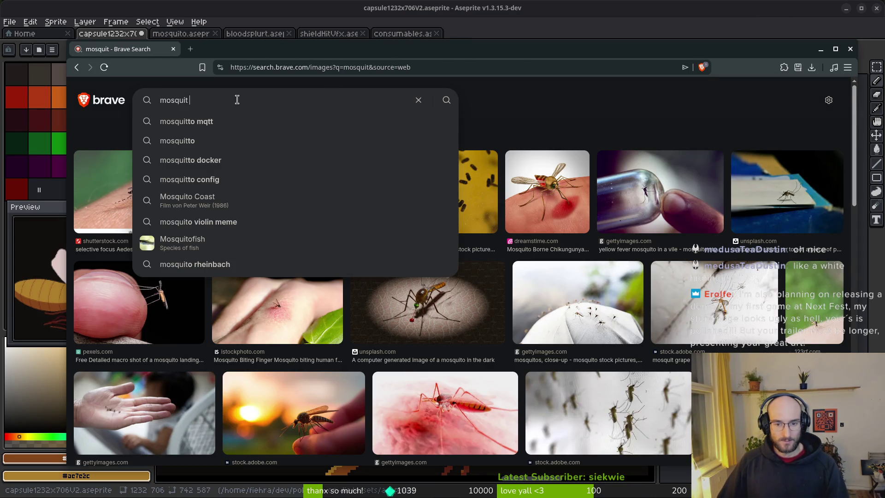
type("macro")
key("Return")
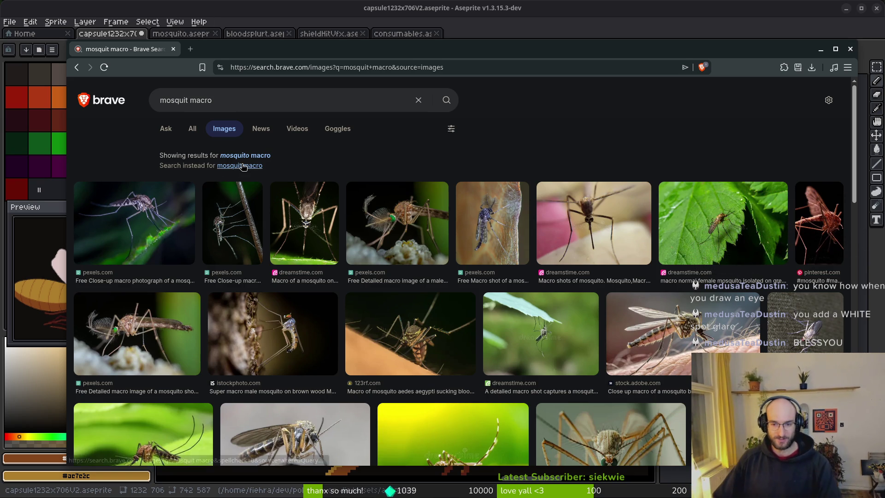
Browse the mosquito image results and preview the Zika Aedes aegypti mosquito photo
left_click_drag(266, 52, 254, 41)
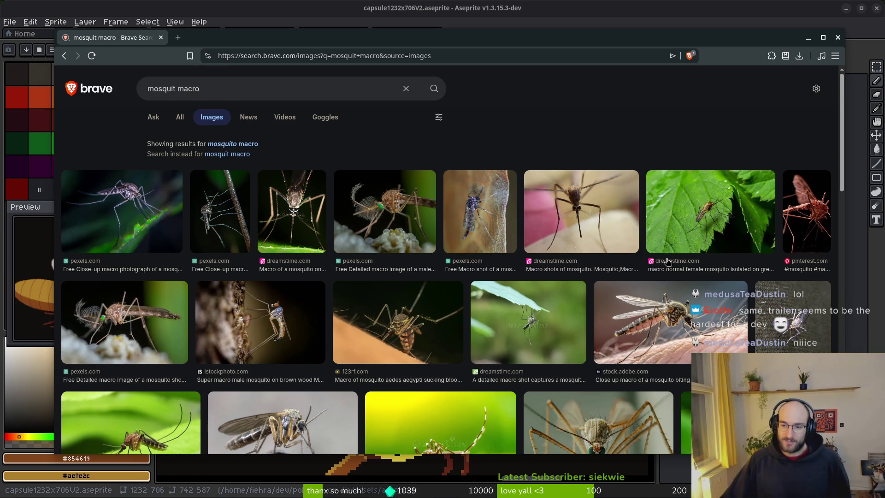
scroll(668, 262, "down", 2)
scroll(561, 279, "down", 4)
scroll(523, 271, "up", 4)
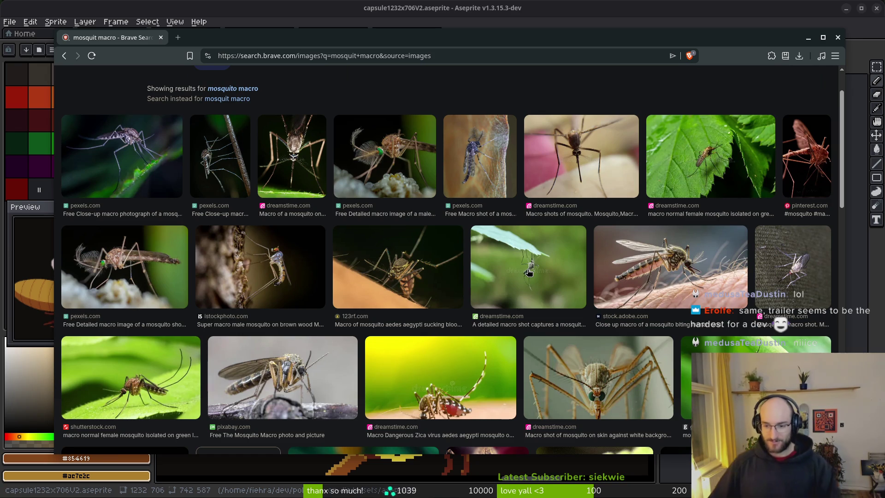
scroll(482, 294, "down", 2)
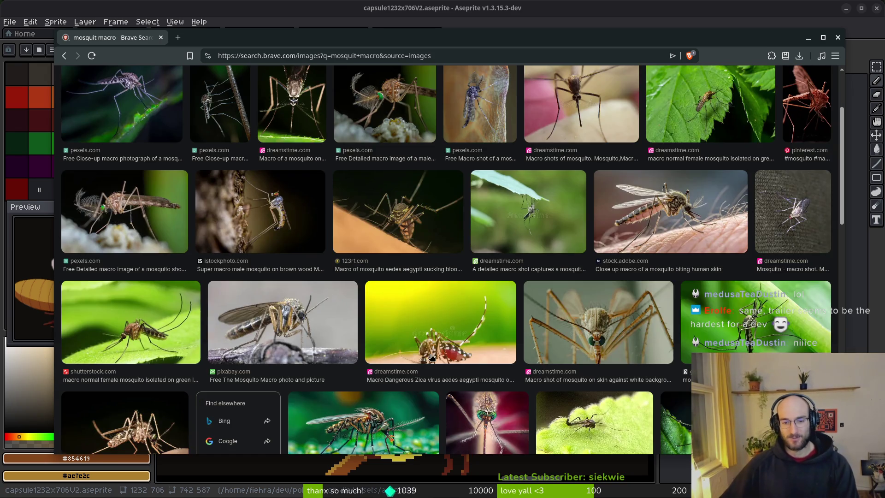
left_click(440, 362)
scroll(678, 224, "up", 5)
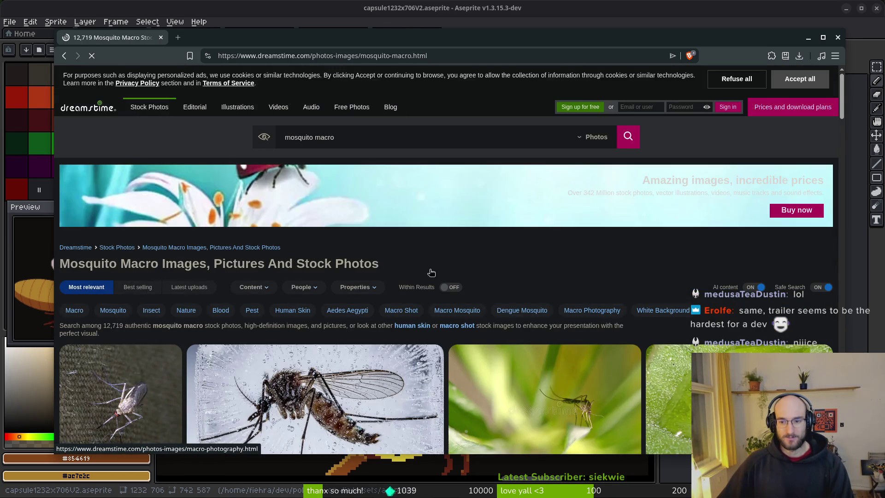
key("alt+Left")
Open the preview's source page and three related mosquito thumbnails in new tabs
right_click(669, 199)
left_click(728, 208)
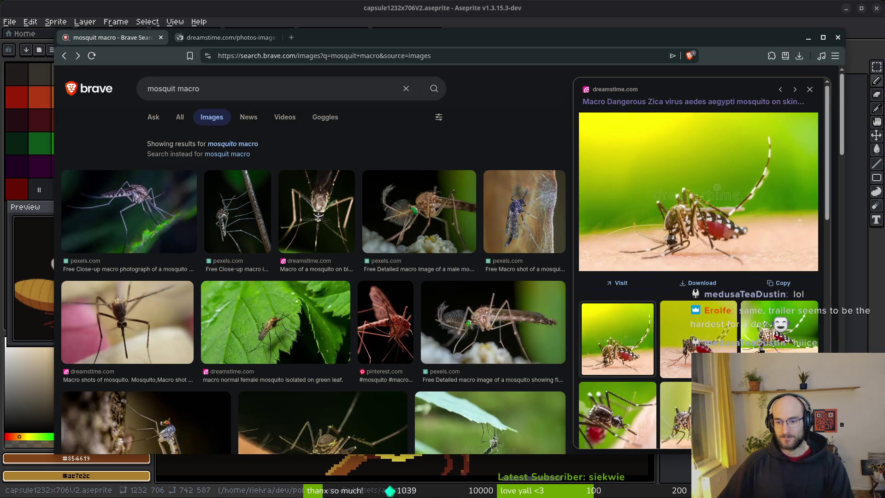
scroll(773, 340, "down", 1)
right_click(765, 274)
left_click(789, 282)
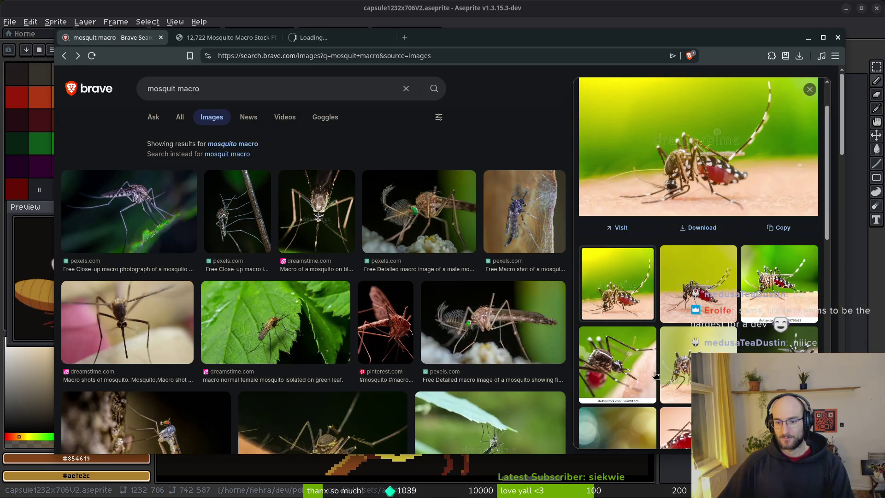
right_click(610, 364)
right_click(617, 366)
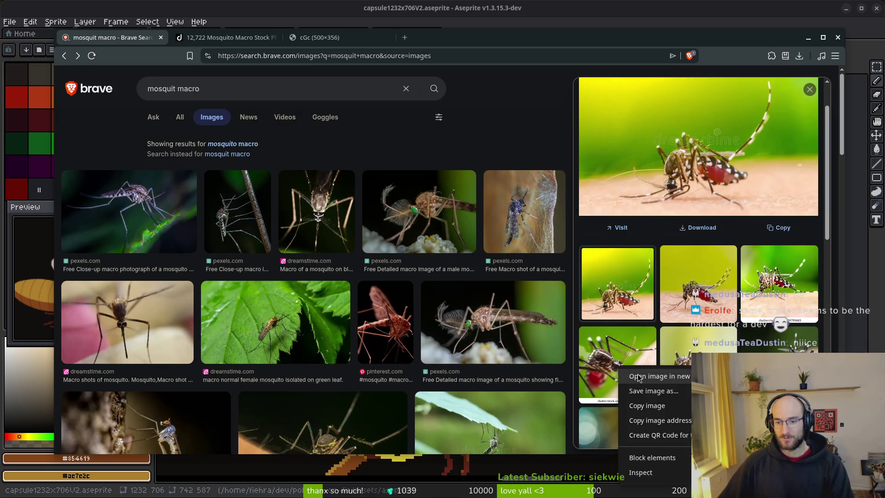
left_click(645, 377)
scroll(698, 262, "down", 3)
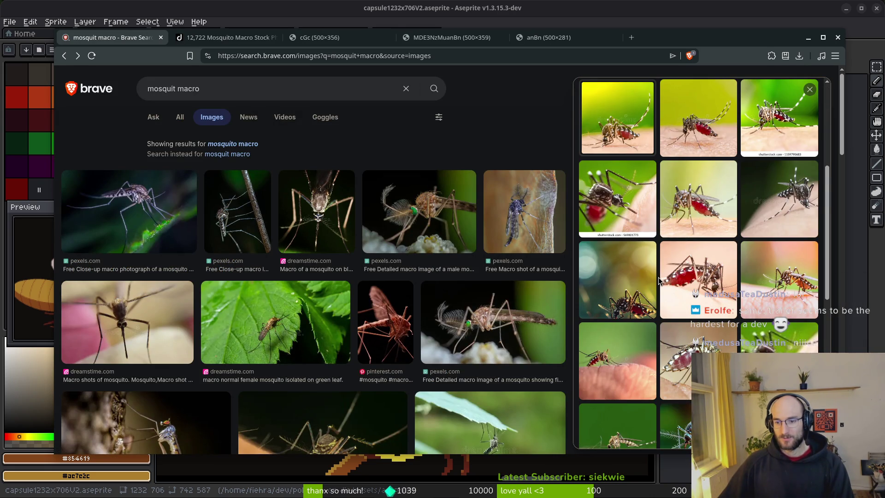
scroll(638, 317, "down", 2)
scroll(666, 333, "down", 2)
right_click(694, 228)
left_click(724, 238)
View the Dreamstime mosquito-on-skin photo enlarged, then return to Aseprite
left_click(222, 38)
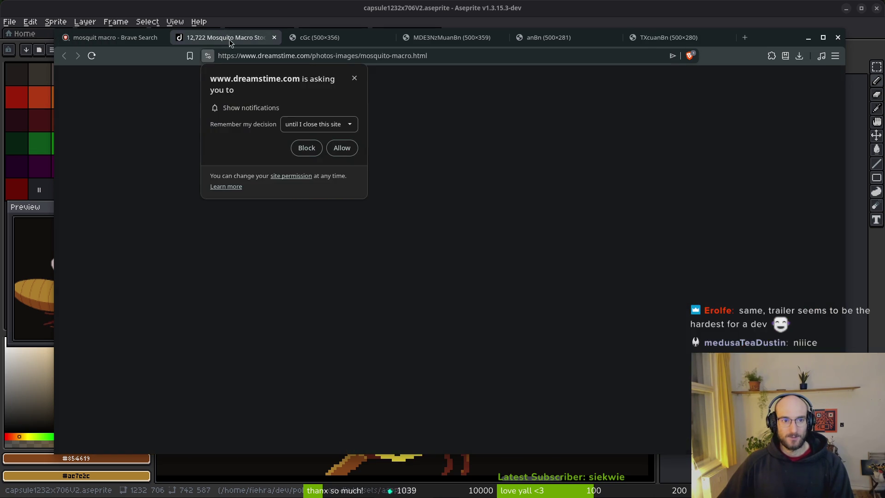
left_click(320, 38)
left_click(249, 39)
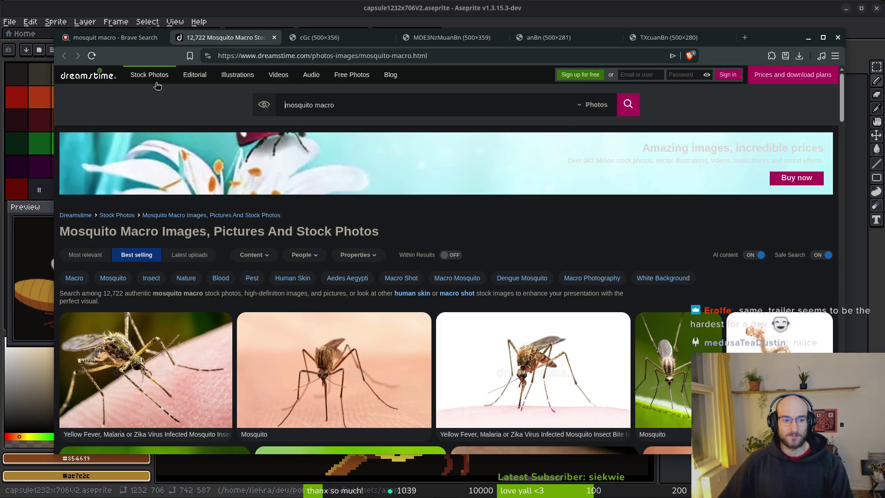
left_click(120, 361)
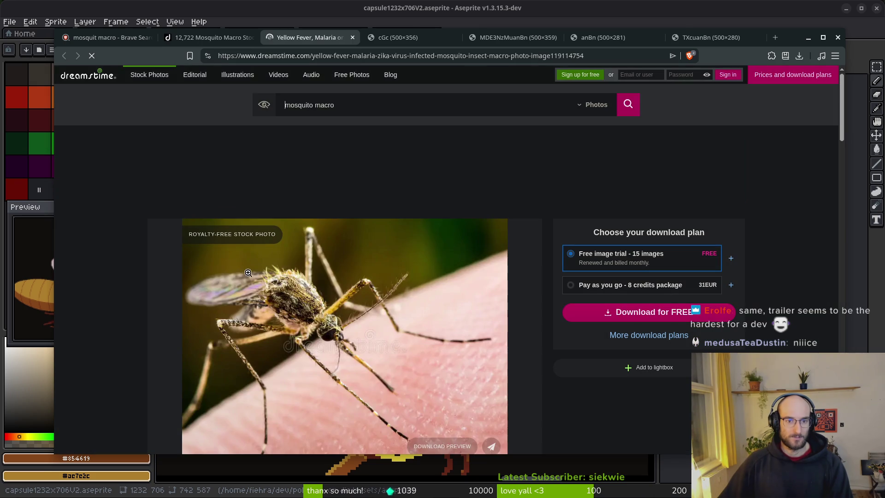
left_click(319, 332)
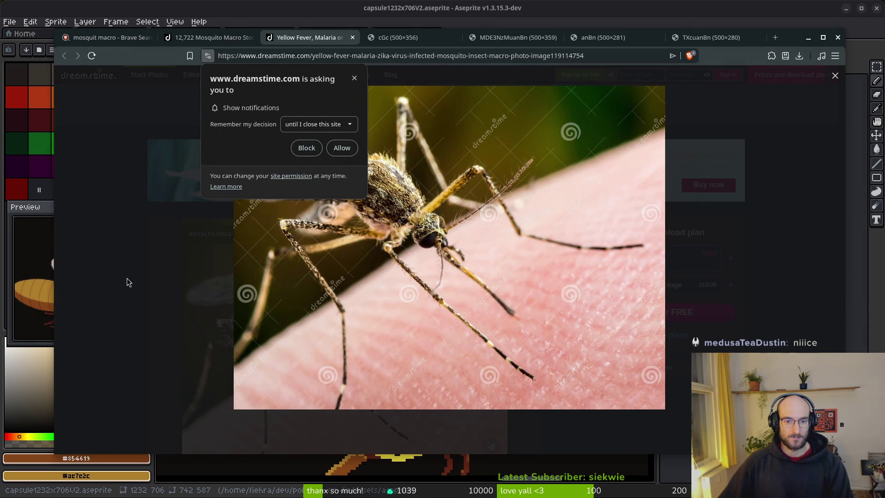
left_click(355, 79)
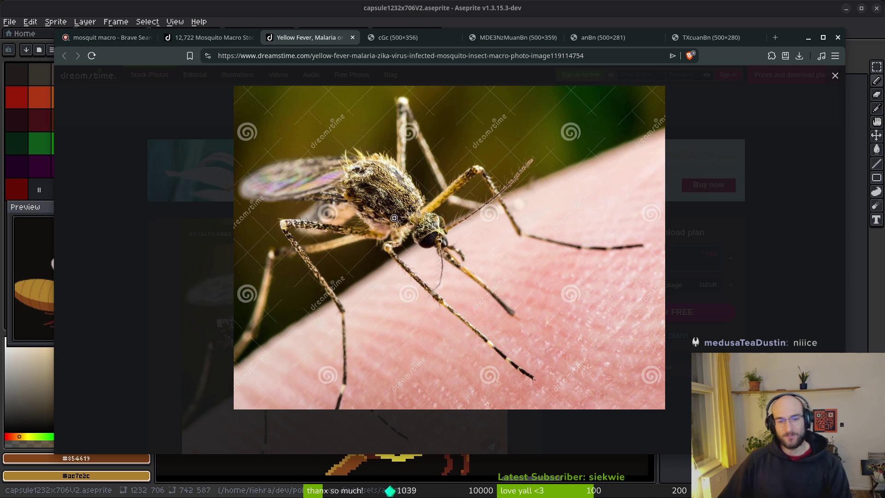
key("alt+Tab")
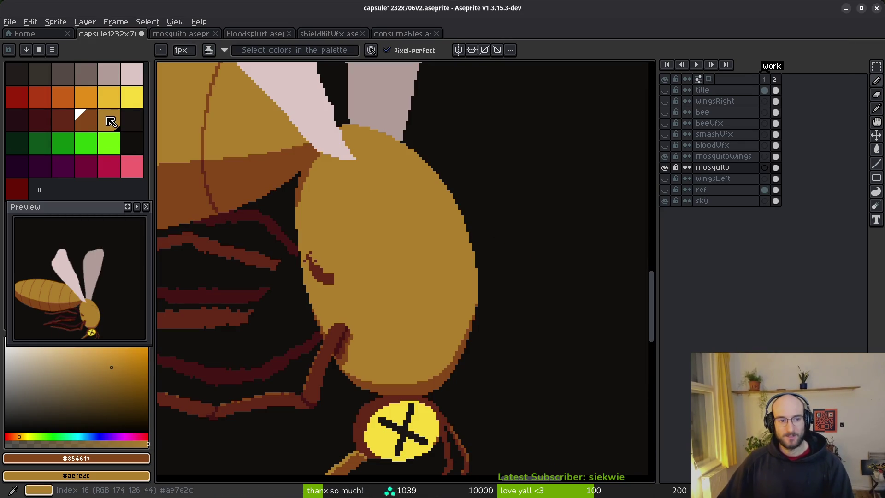
Draw a closed dividing line down the mosquito head and fill its right side darker brown
left_click(82, 119)
scroll(343, 162, "up", 2)
scroll(343, 162, "down", 2)
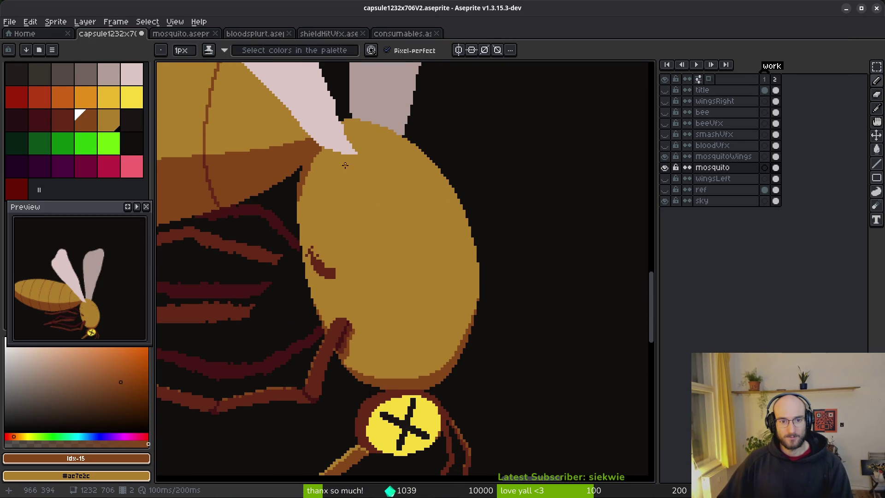
mouse_move(344, 156)
left_mouse_down()
mouse_move(343, 225)
mouse_move(357, 300)
mouse_move(416, 379)
left_mouse_up()
key("g")
left_click(423, 257)
key("ctrl+z")
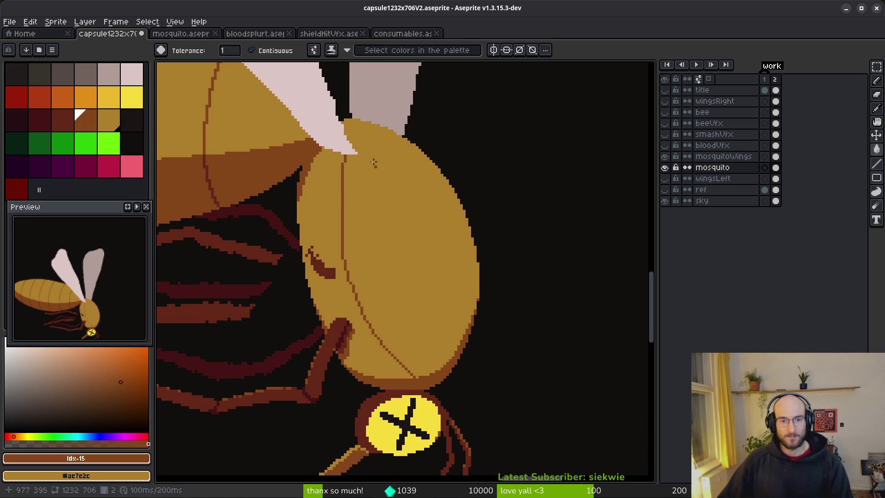
key("b")
scroll(355, 137, "up", 2)
left_click_drag(351, 139, 370, 119)
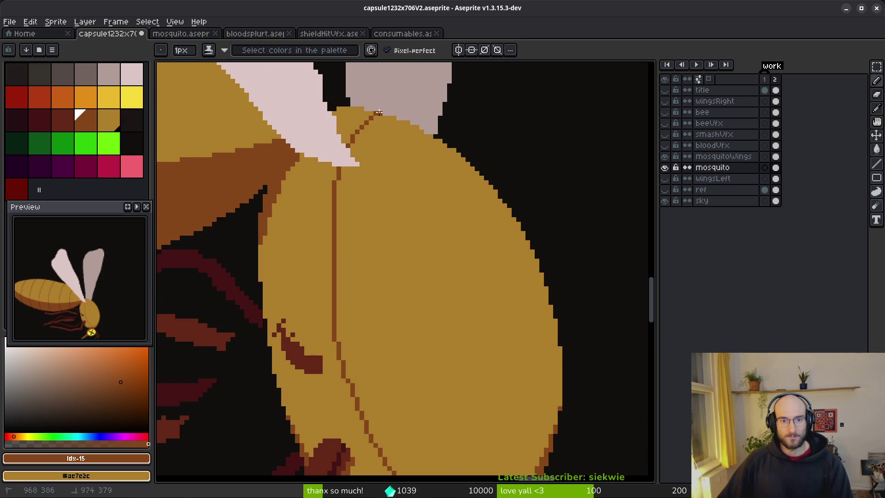
scroll(404, 374, "down", 3)
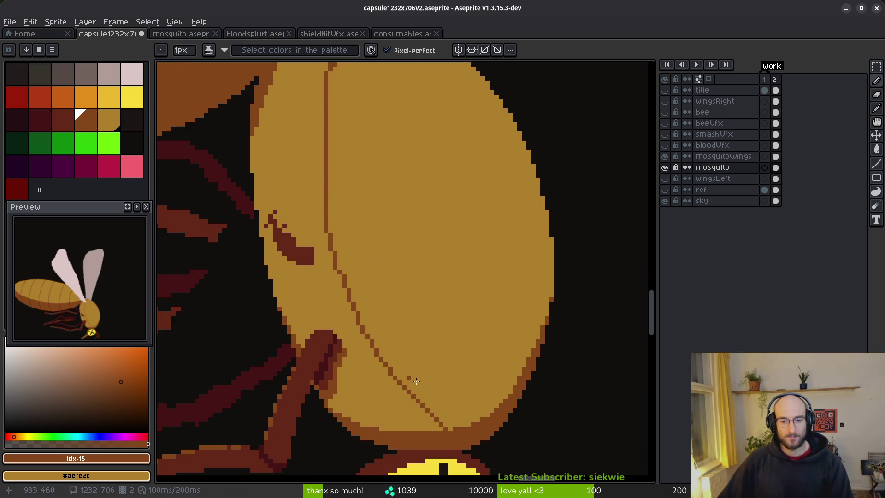
key("g")
left_click(453, 361)
scroll(459, 318, "down", 3)
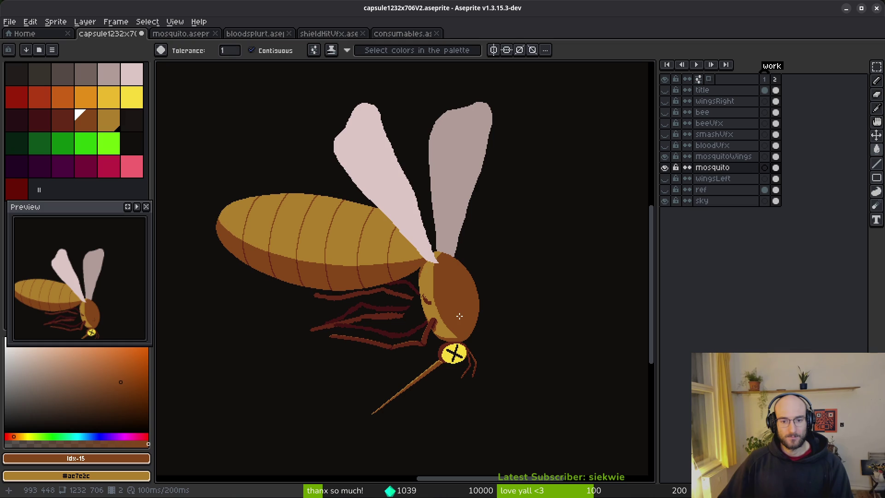
Pick the dark red-brown swatch for the Pencil and bring up the mosquito reference photo
left_click(60, 121)
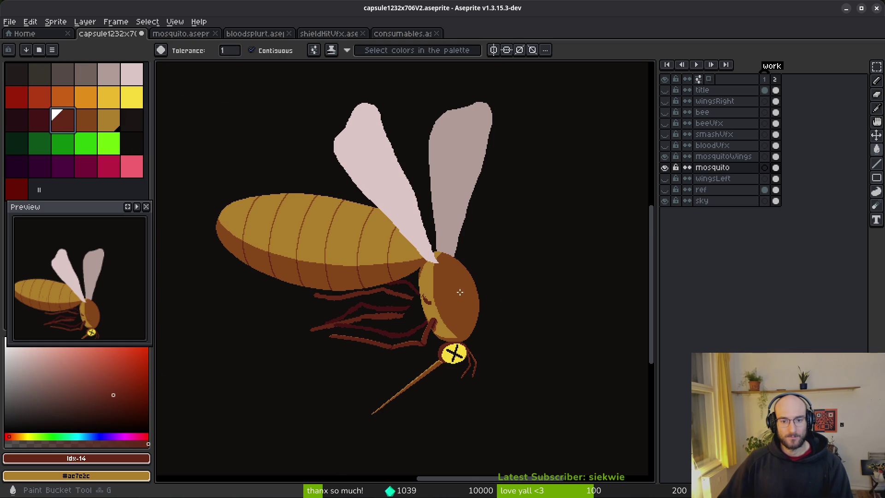
scroll(417, 191, "up", 3)
key("b")
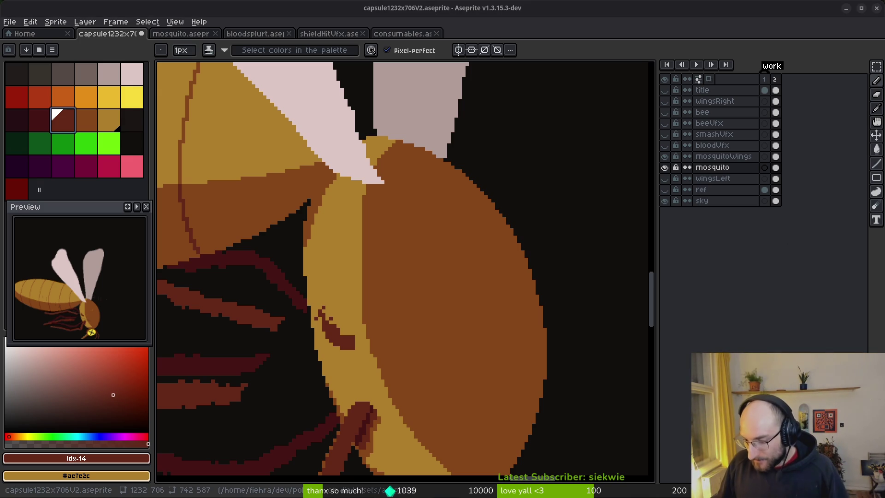
scroll(388, 275, "down", 1)
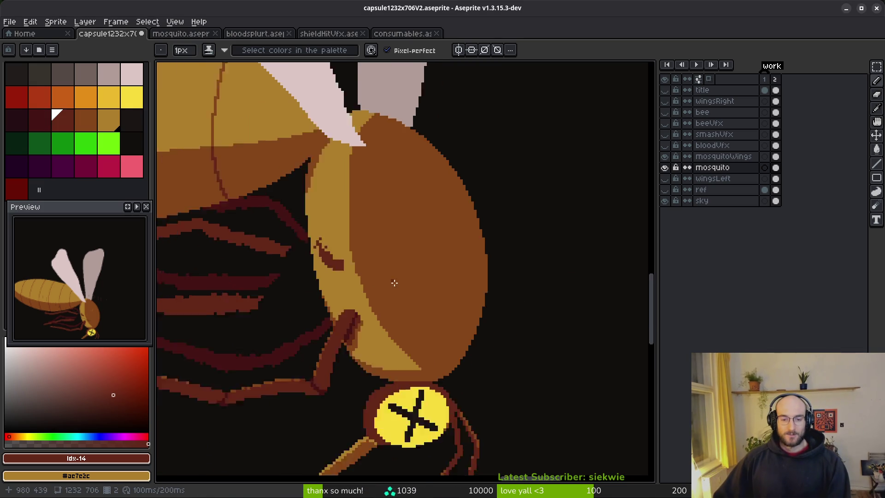
scroll(389, 275, "down", 1)
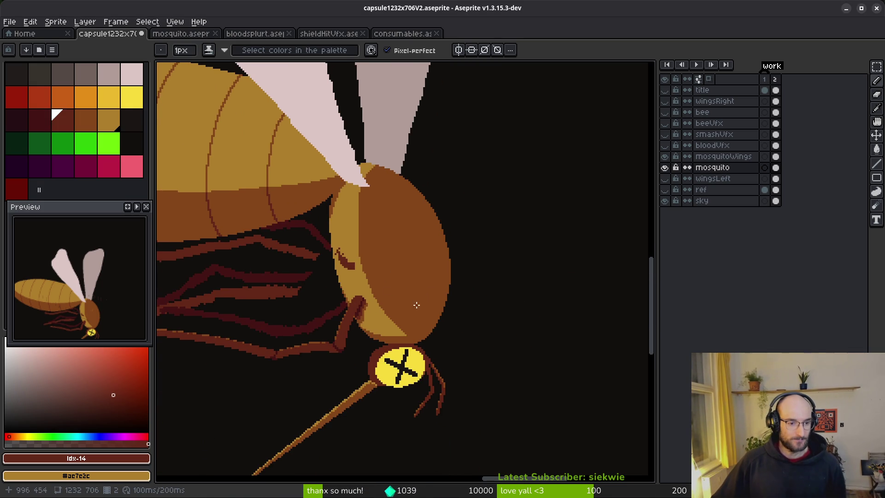
scroll(425, 243, "up", 2)
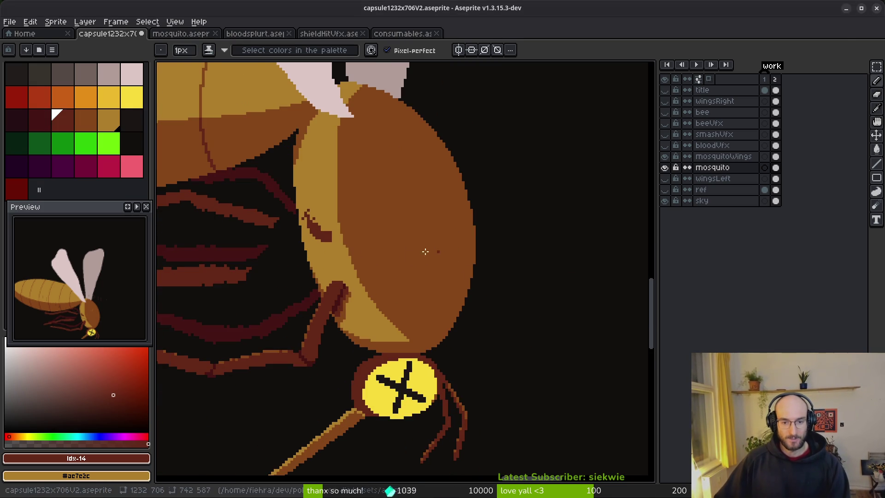
key("alt+Tab")
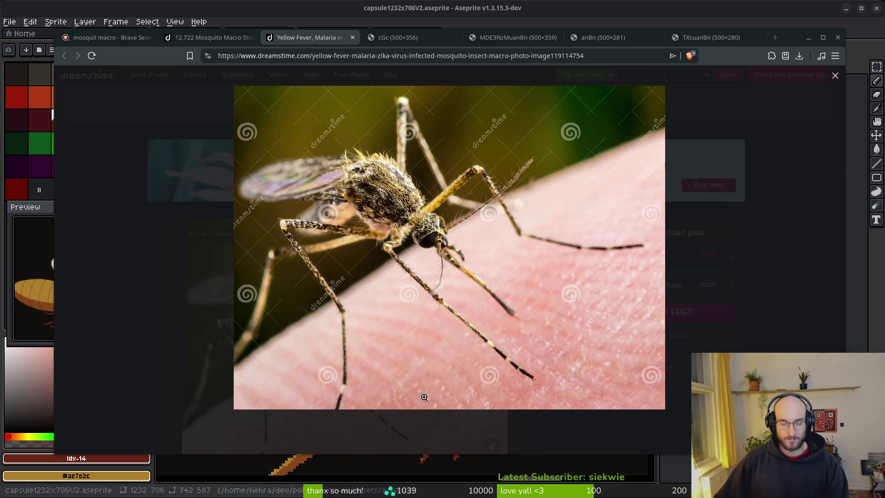
Back in Aseprite, trim the mosquito head's lower edge with a 1px eraser
key("alt+Tab")
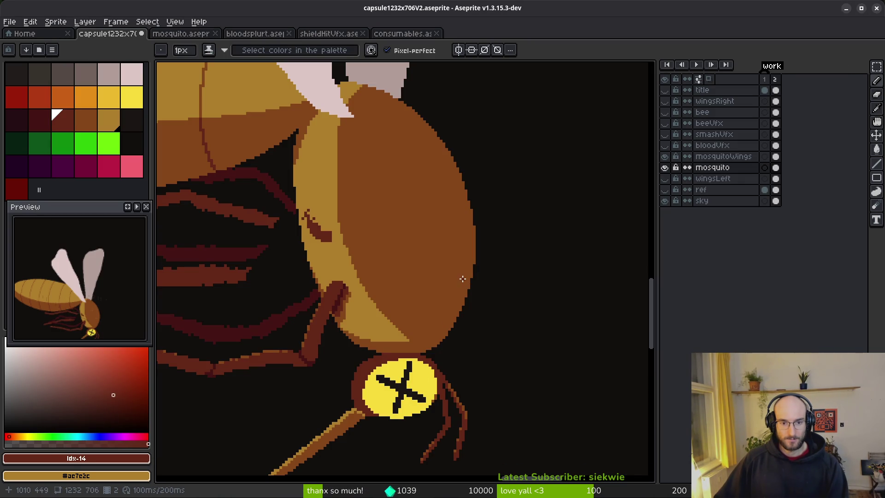
scroll(384, 331, "up", 4)
key("e")
key("minus")
key("minus")
key("minus")
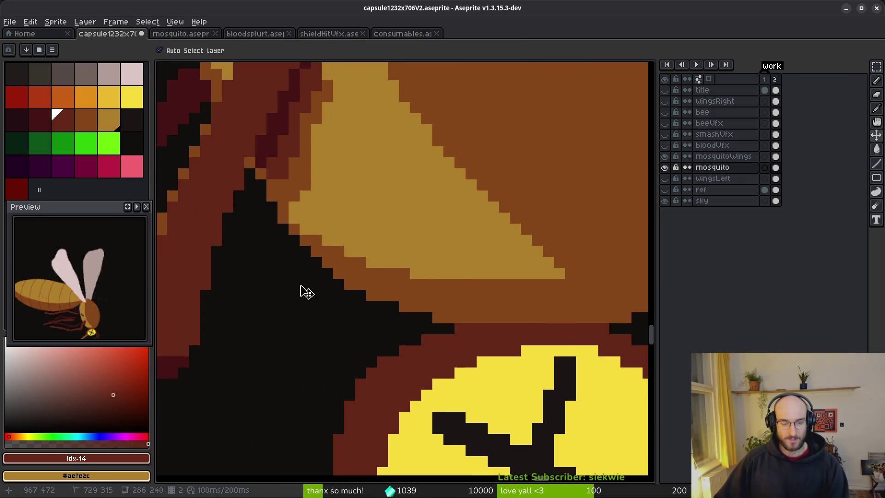
key("minus")
key("minus")
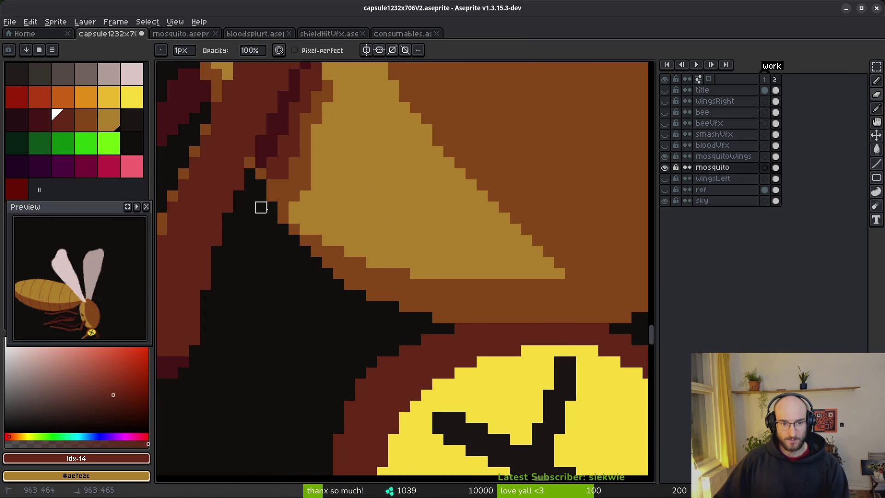
mouse_move(317, 262)
left_mouse_down()
mouse_move(393, 306)
mouse_move(438, 318)
mouse_move(339, 262)
left_mouse_up()
key("ctrl+z")
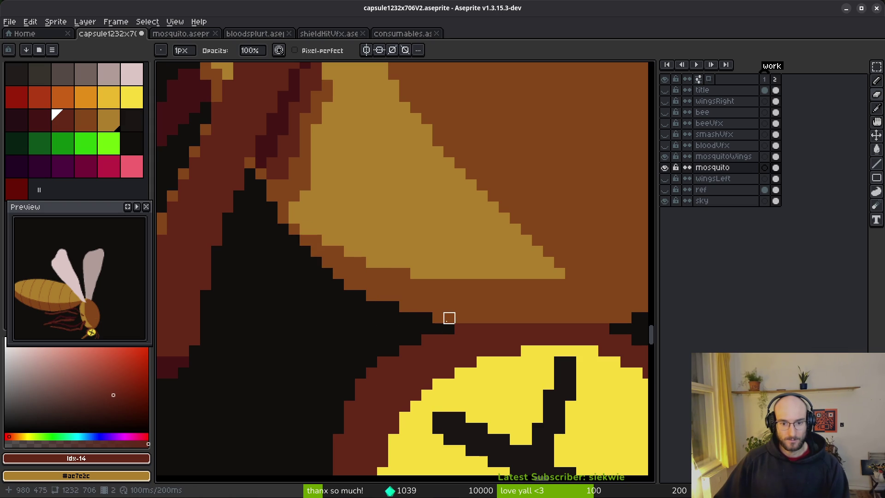
mouse_move(261, 218)
left_mouse_down()
mouse_move(271, 206)
mouse_move(406, 307)
mouse_move(438, 318)
left_mouse_up()
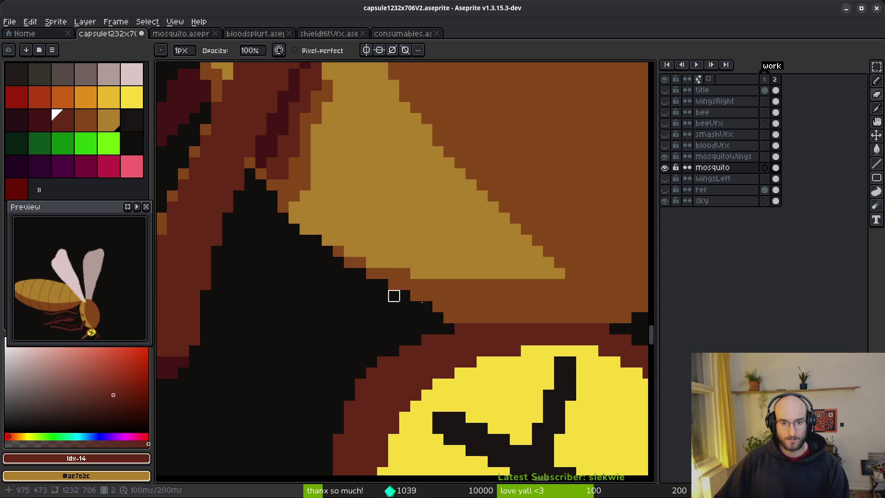
Cut a dark line inside the head's right edge and magic-wand select the brown area
scroll(384, 282, "down", 2)
scroll(475, 341, "up", 2)
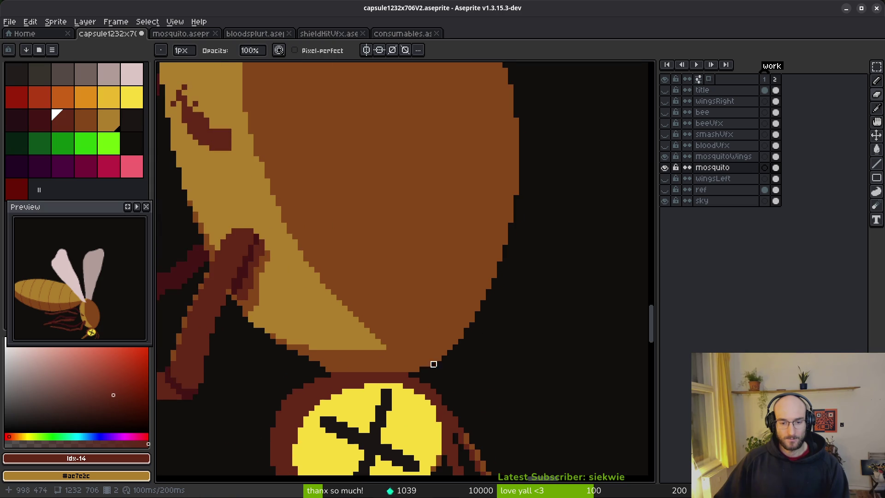
mouse_move(417, 370)
left_mouse_down()
mouse_move(482, 259)
mouse_move(514, 157)
left_mouse_up()
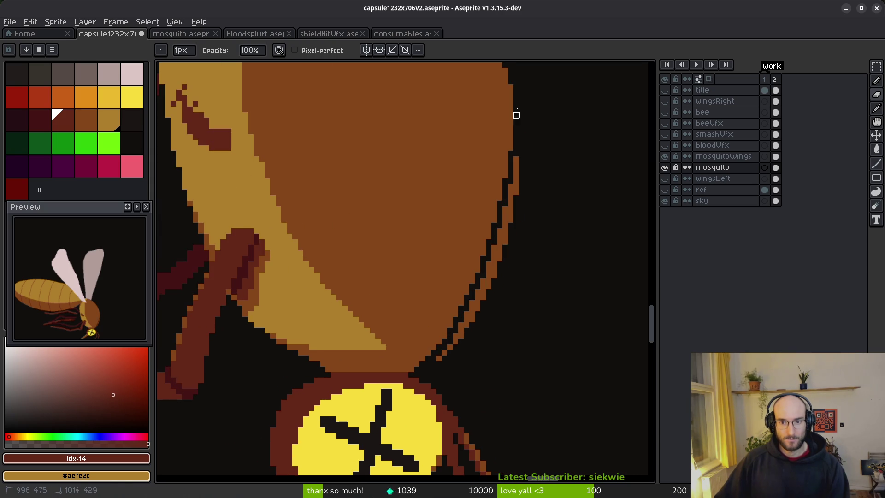
key("w")
left_click(497, 285)
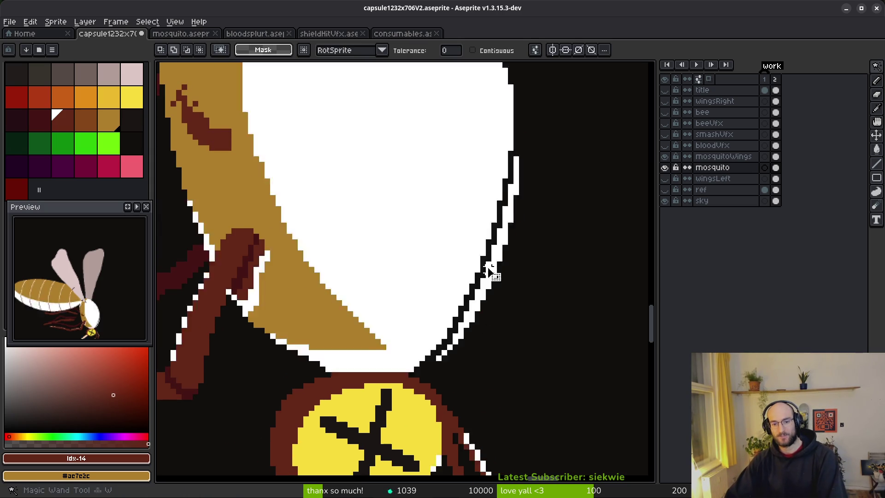
With Contiguous on, select the thin brown strip outside the line and delete it
left_click(498, 51)
left_click(481, 288)
key("Delete")
scroll(504, 273, "down", 3)
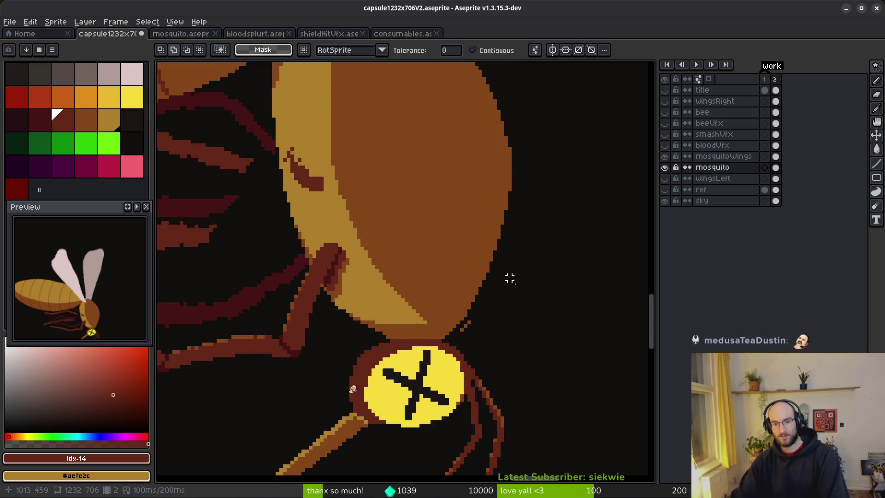
scroll(526, 309, "up", 4)
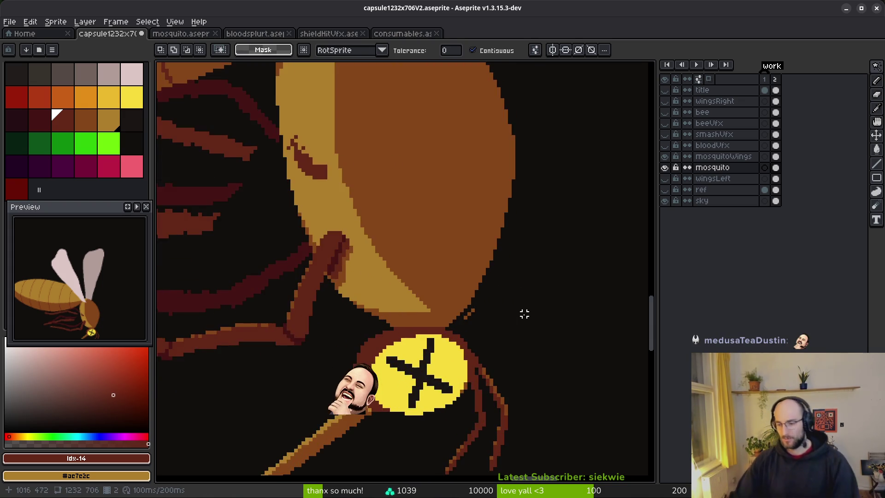
Erase the stray orange pixels along the head's right edge
key("e")
left_click_drag(482, 288, 450, 321)
scroll(524, 263, "down", 2)
scroll(500, 276, "up", 3)
scroll(502, 244, "up", 1)
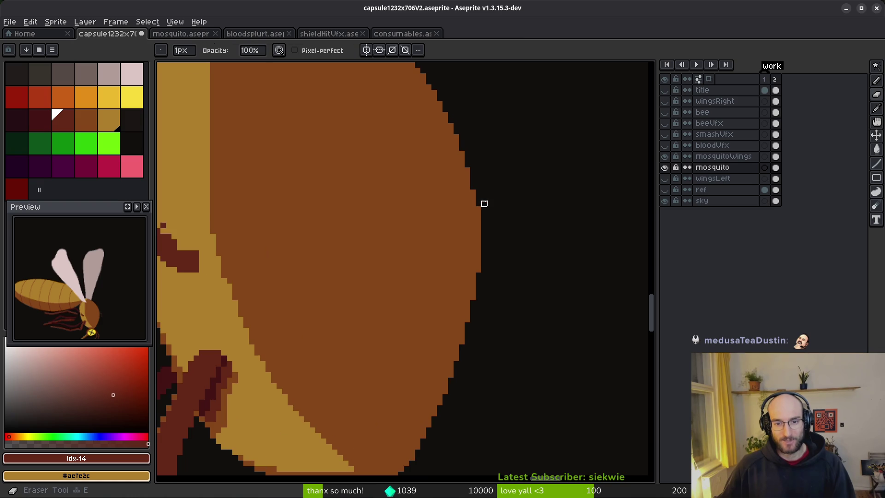
left_click_drag(472, 187, 473, 248)
left_click_drag(478, 207, 484, 272)
scroll(456, 153, "up", 2)
mouse_move(452, 148)
left_mouse_down()
mouse_move(463, 179)
mouse_move(463, 286)
left_mouse_up()
left_click_drag(441, 115, 486, 126)
Even out the stepped right edge, then sample the head's brown #854619 for drawing
scroll(502, 243, "down", 2)
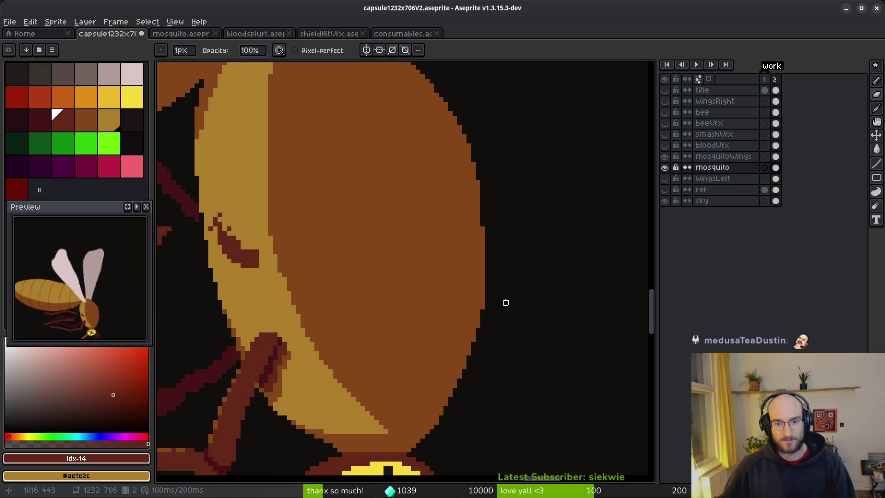
scroll(505, 299, "up", 2)
mouse_move(488, 173)
left_mouse_down()
mouse_move(477, 283)
mouse_move(444, 372)
mouse_move(477, 283)
mouse_move(466, 292)
mouse_move(466, 270)
mouse_move(511, 140)
left_mouse_up()
scroll(530, 303, "down", 3)
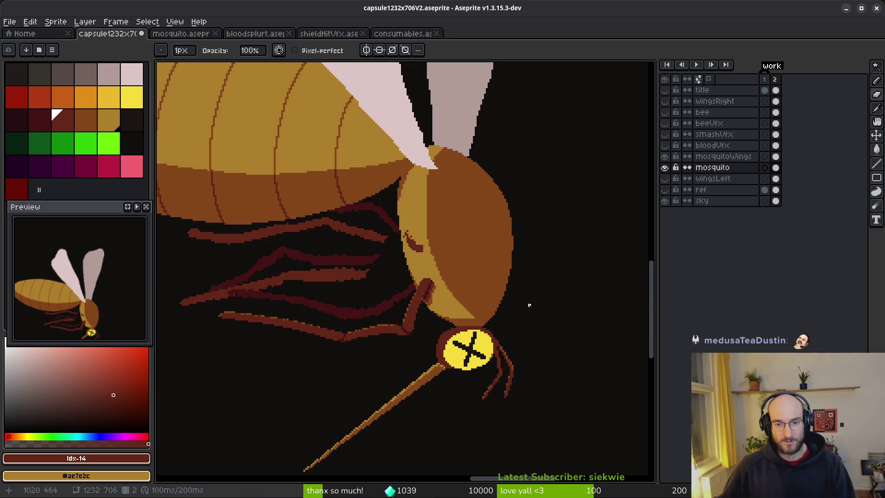
scroll(531, 313, "up", 3)
left_click_drag(477, 263, 477, 382)
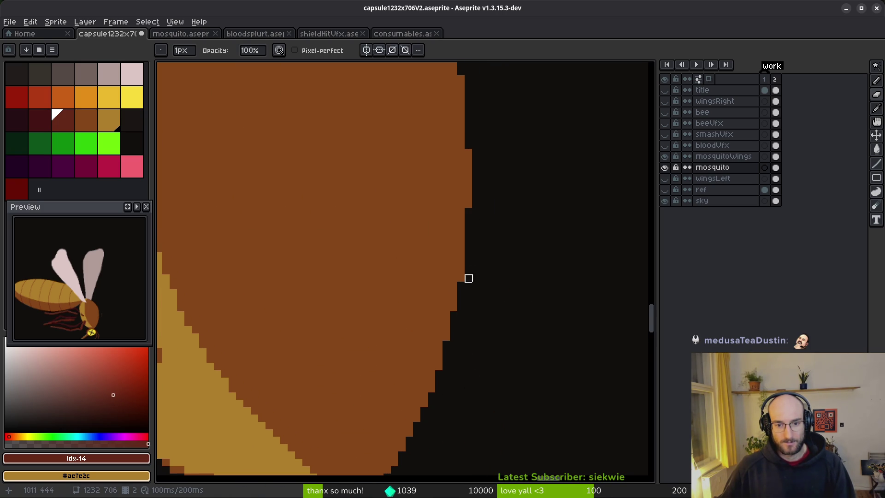
scroll(510, 320, "down", 2)
scroll(486, 256, "up", 1)
key("f")
left_click(490, 239, "alt")
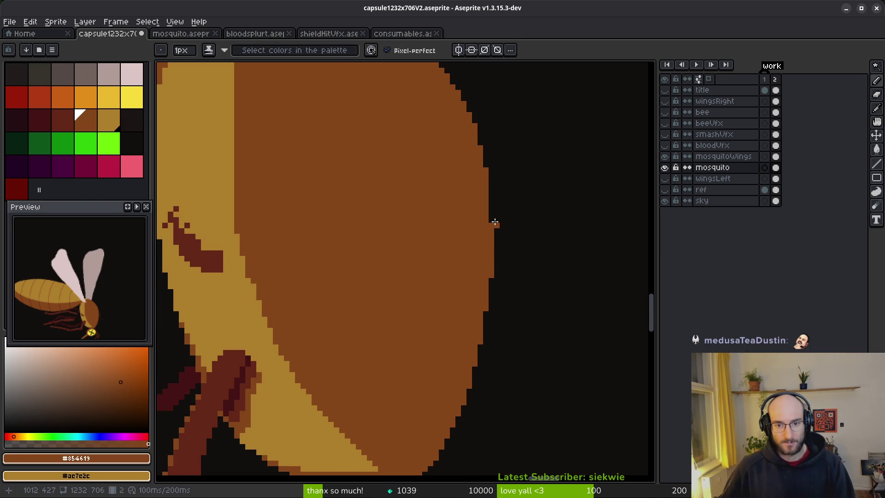
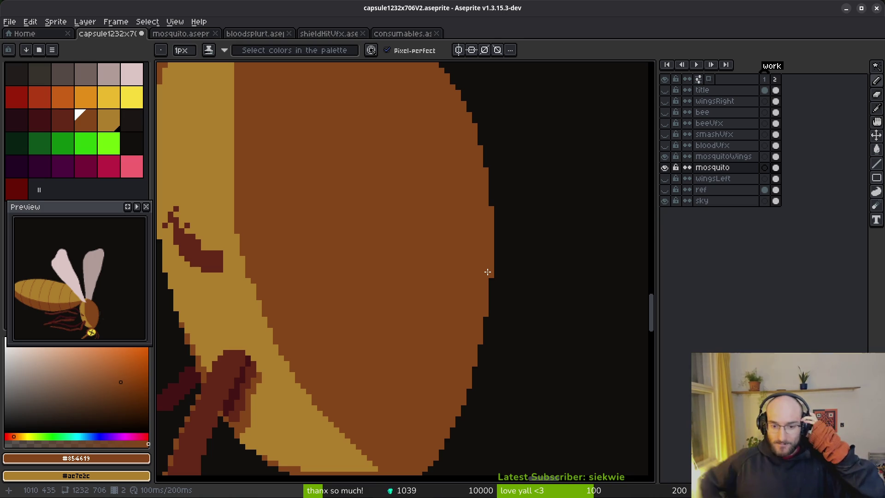
Pick the light amber colour from the sprite and return to the pencil
scroll(518, 198, "down", 2)
scroll(520, 257, "up", 4)
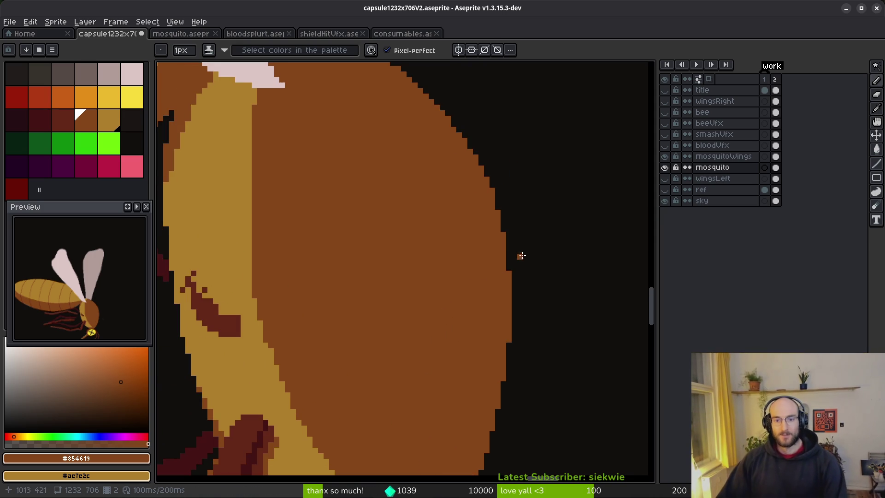
scroll(522, 178, "up", 3)
key("e")
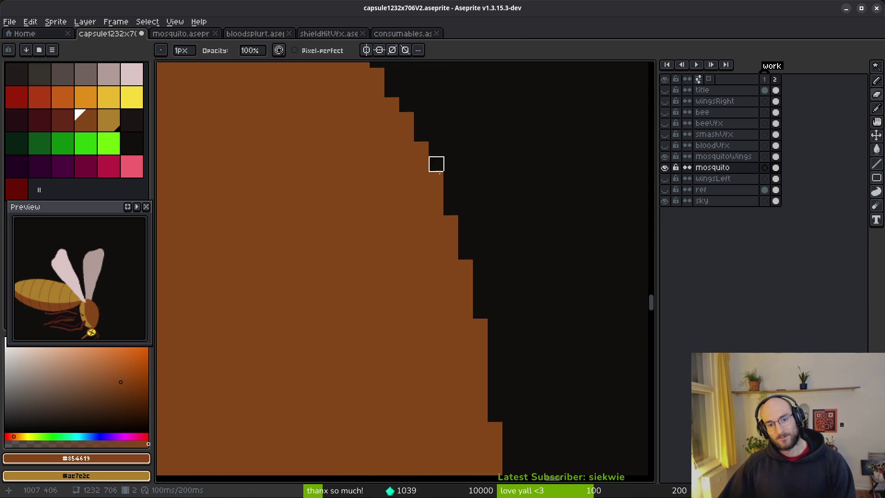
scroll(502, 211, "down", 4)
scroll(489, 196, "up", 1)
scroll(519, 231, "down", 5)
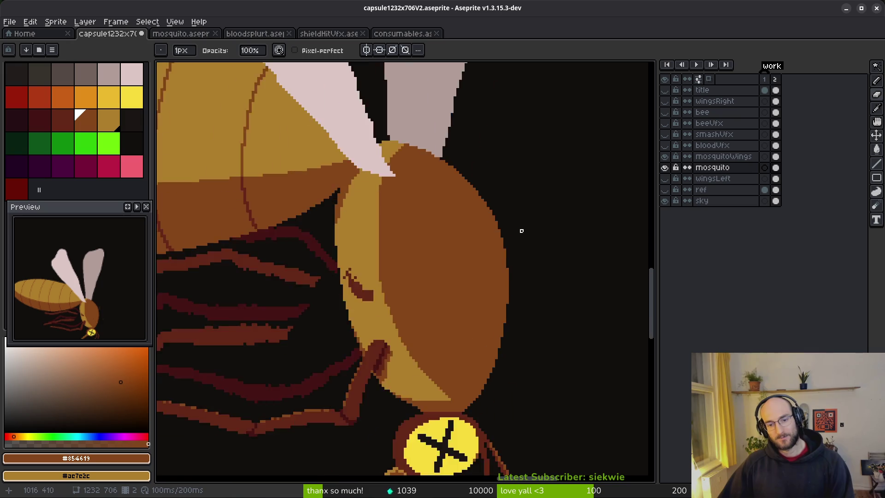
scroll(521, 268, "up", 6)
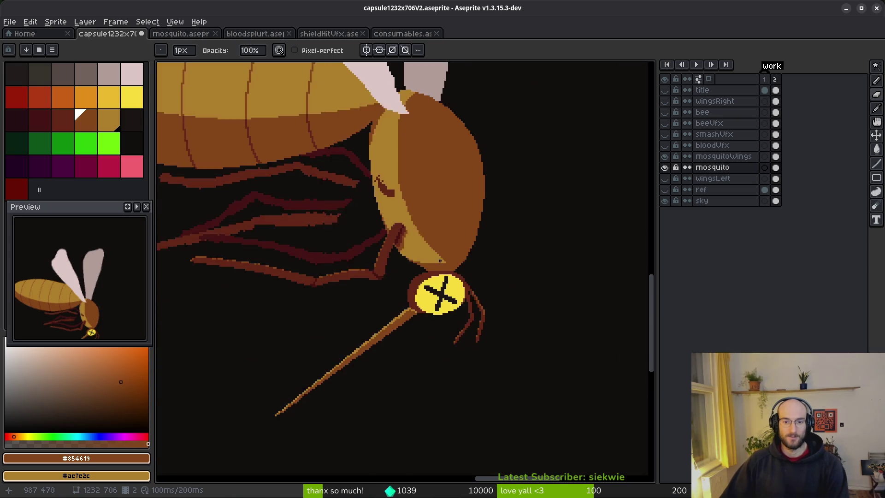
left_click(466, 272, "alt")
key("b")
Eyedrop the neck's dark brown, shade the neck's diagonal edge with it, and save
scroll(466, 272, "up", 1)
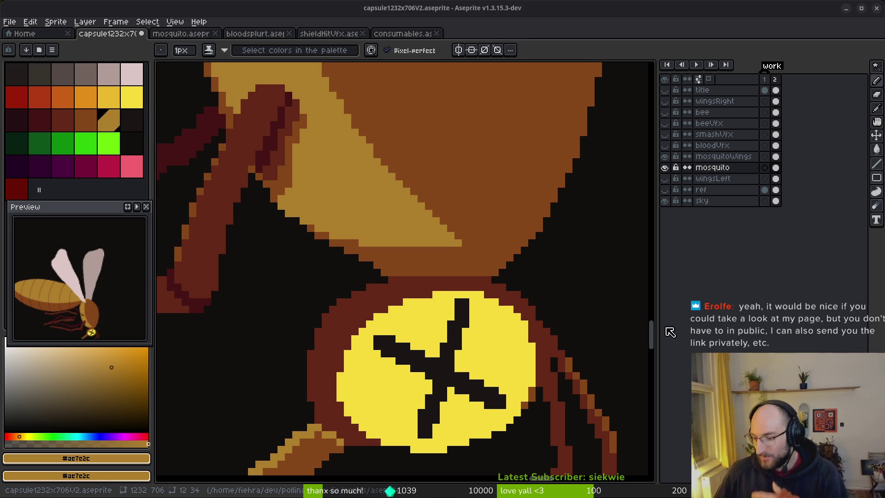
scroll(577, 360, "down", 3)
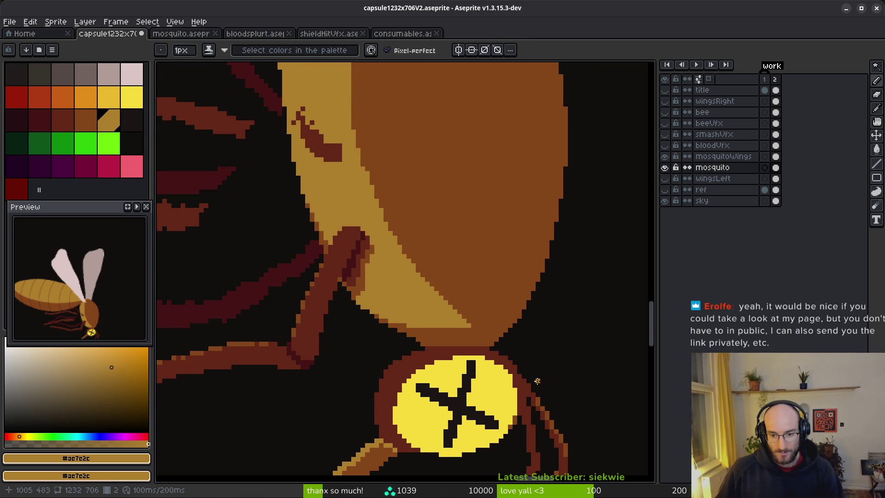
scroll(534, 373, "up", 4)
left_click(517, 362, "alt")
left_click(488, 317)
left_click_drag(473, 303, 496, 339)
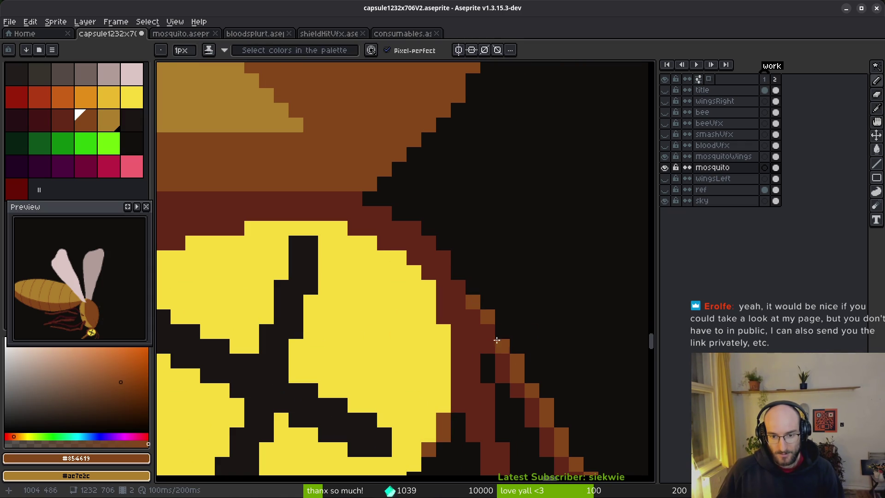
scroll(585, 314, "down", 4)
key("ctrl+s")
Darken the leg pixels beside the head and save the sprite again
scroll(565, 375, "up", 2)
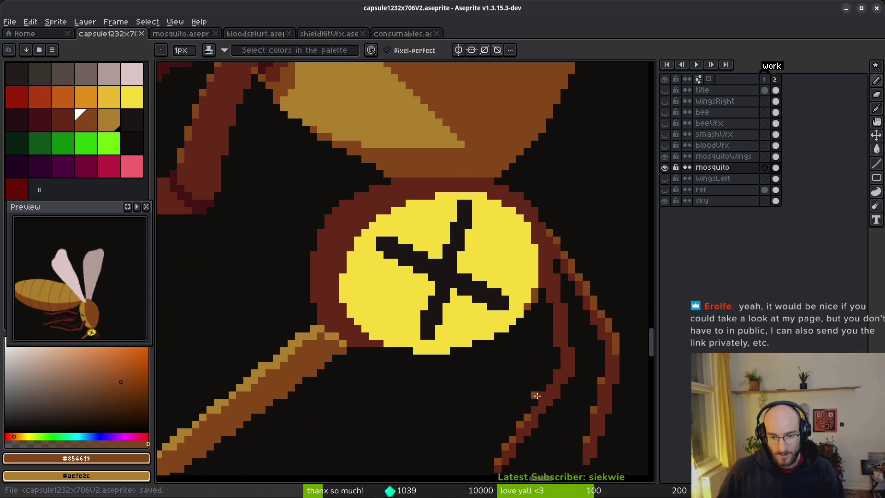
mouse_move(546, 384)
left_mouse_down()
mouse_move(559, 372)
mouse_move(535, 409)
left_mouse_up()
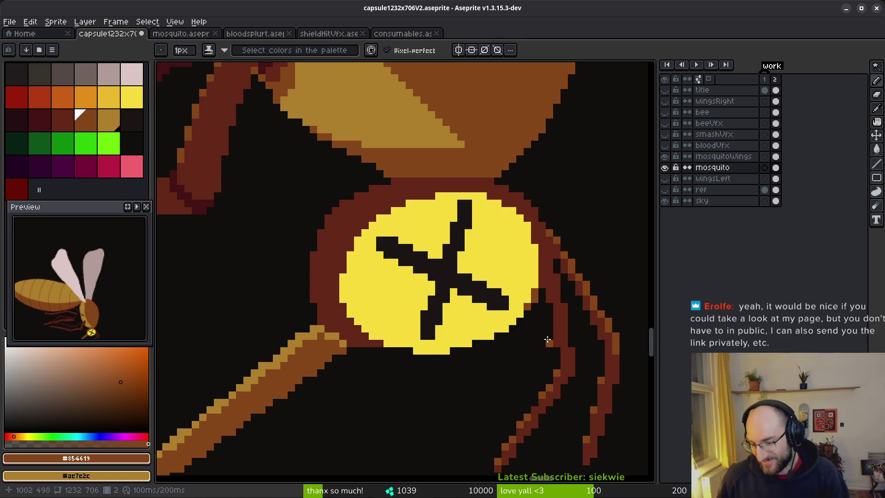
scroll(549, 353, "down", 2)
key("ctrl+s")
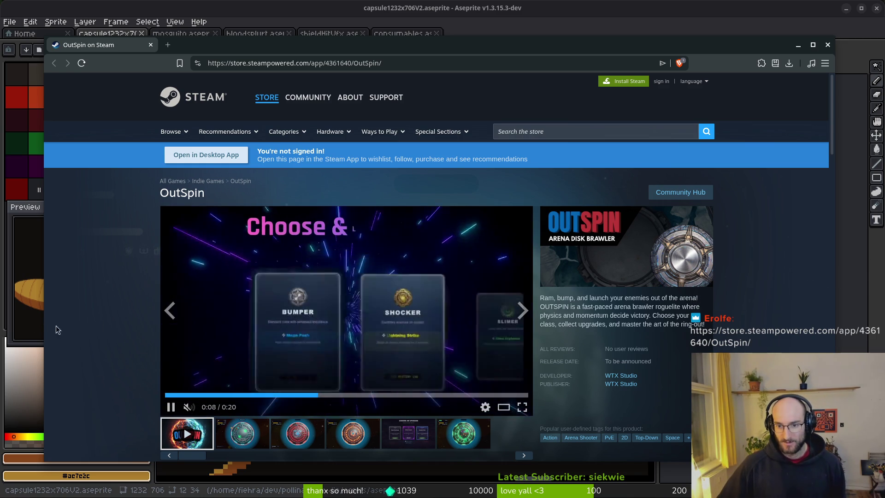
Step through the OutSpin screenshots, including Frost Shock, ending on the fifth, 'Choose an Upgrade'
scroll(195, 341, "down", 2)
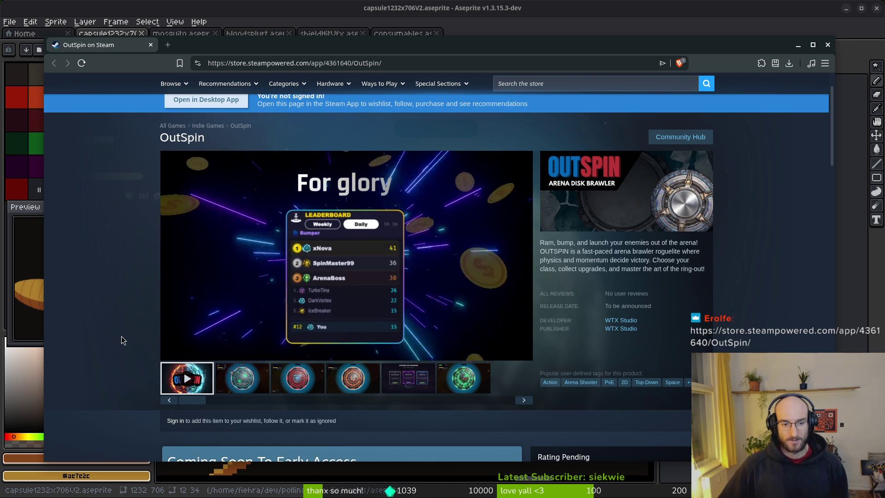
scroll(117, 340, "down", 3)
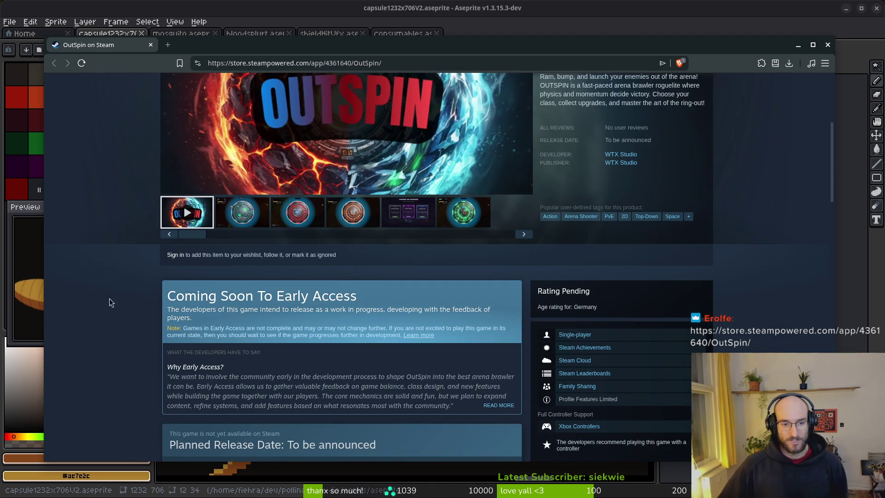
scroll(120, 240, "up", 3)
left_click(242, 377)
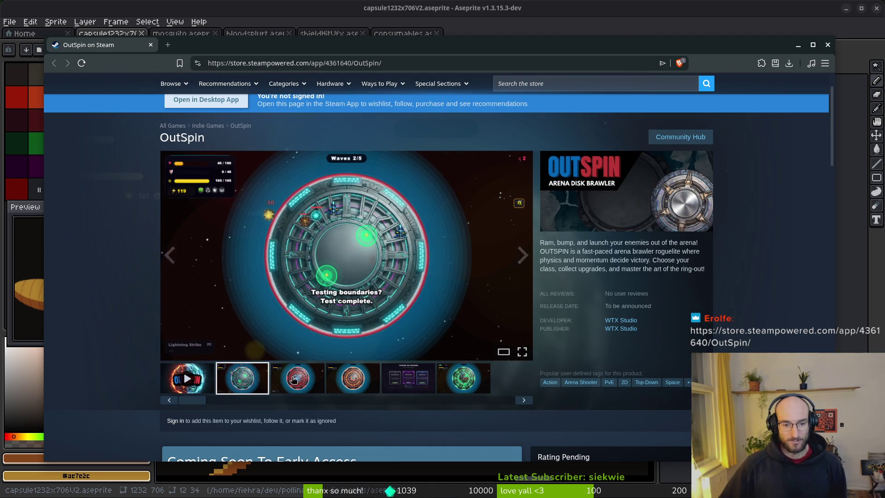
left_click(302, 380)
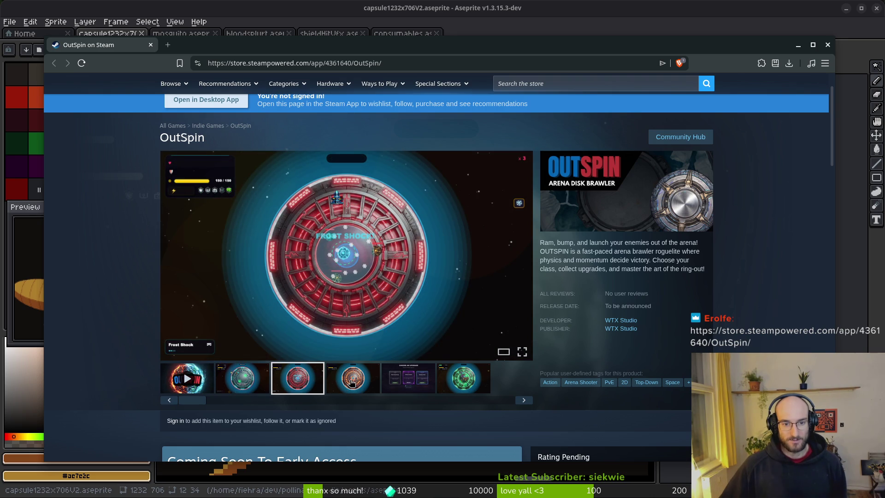
left_click(351, 382)
left_click(415, 381)
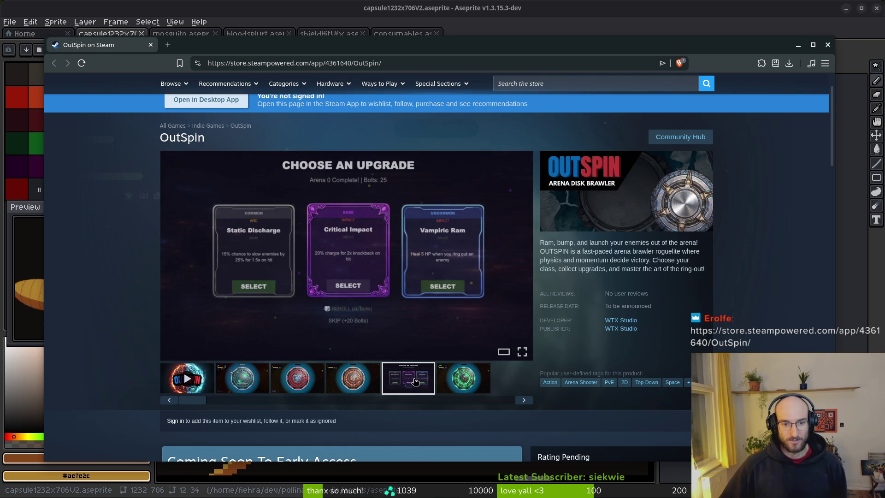
left_click(451, 378)
left_click(411, 376)
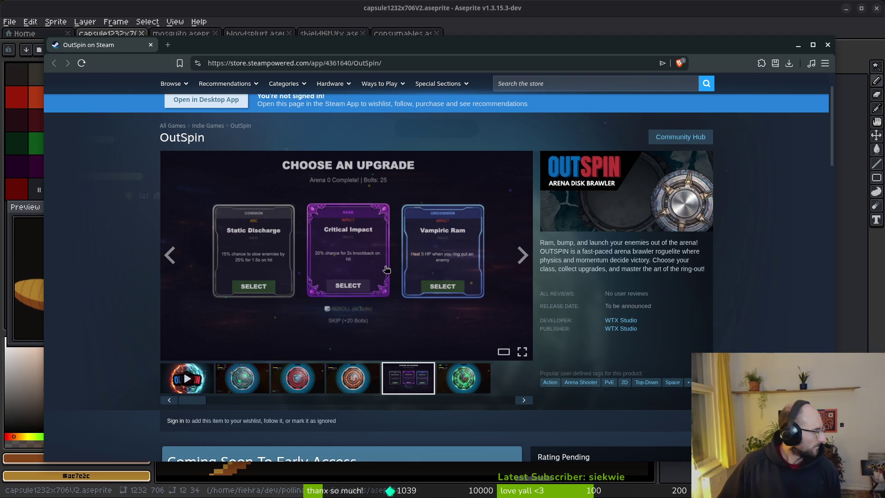
Read through About This Game down to System Requirements, clearing a stray text selection
scroll(106, 354, "down", 1)
scroll(129, 293, "down", 15)
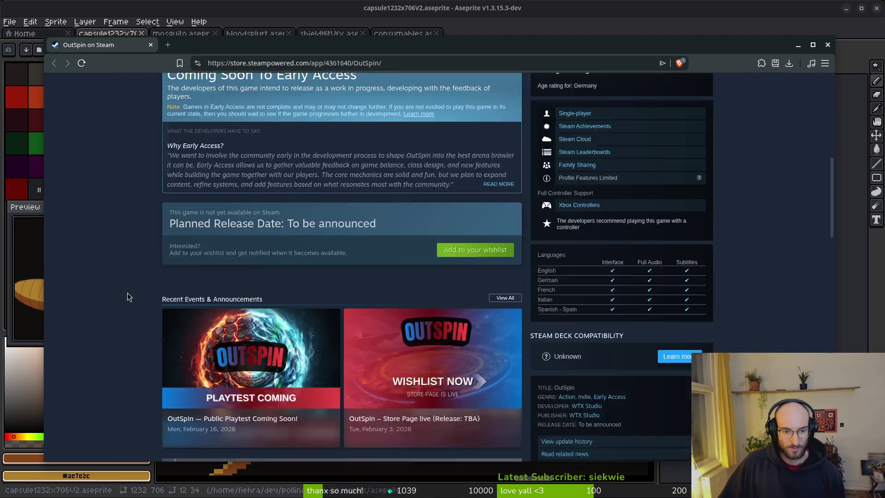
scroll(138, 295, "down", 2)
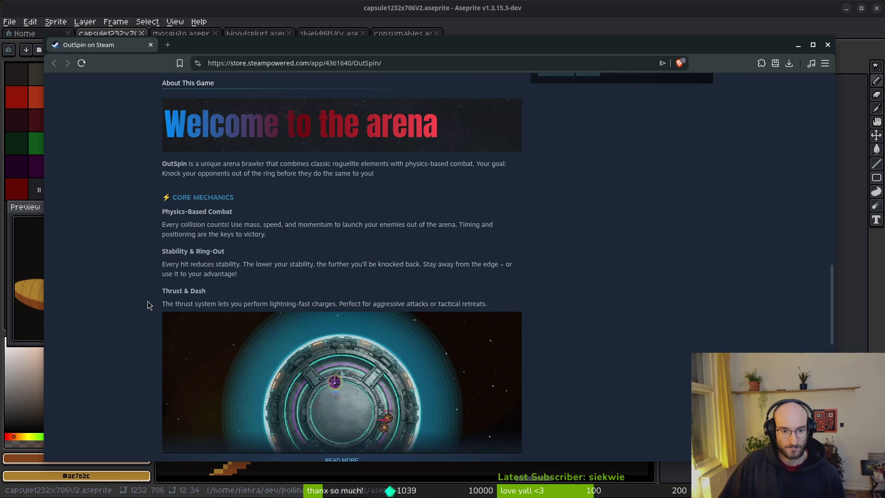
scroll(175, 300, "down", 1)
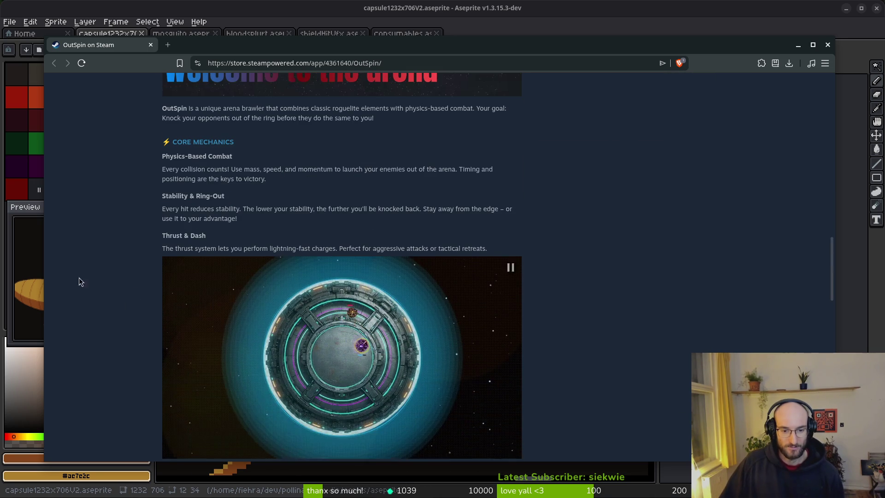
scroll(129, 322, "down", 4)
scroll(130, 238, "down", 2)
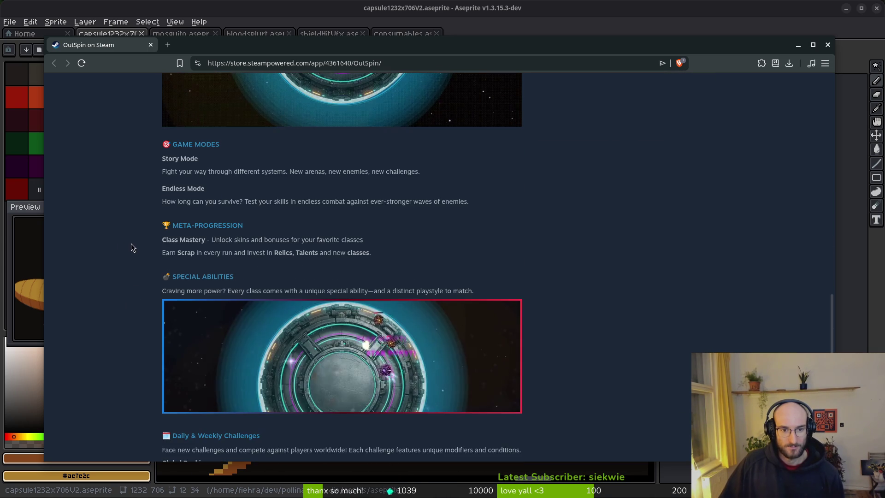
scroll(127, 244, "down", 1)
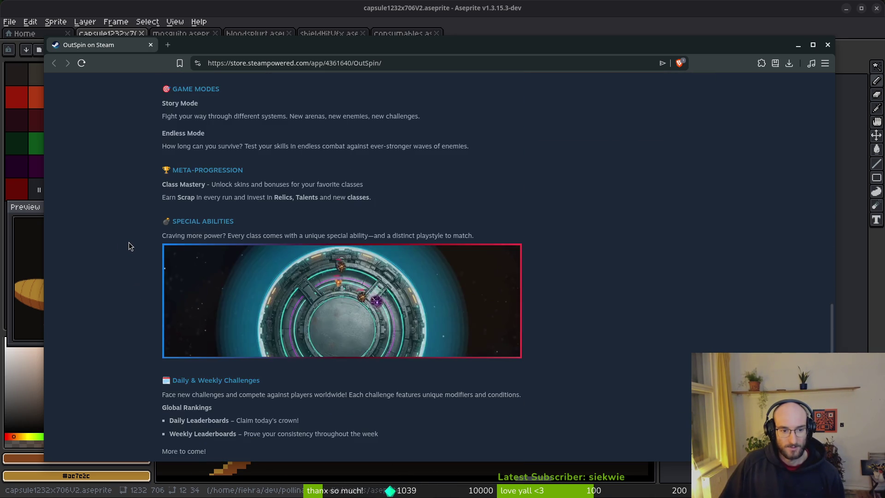
scroll(128, 243, "down", 2)
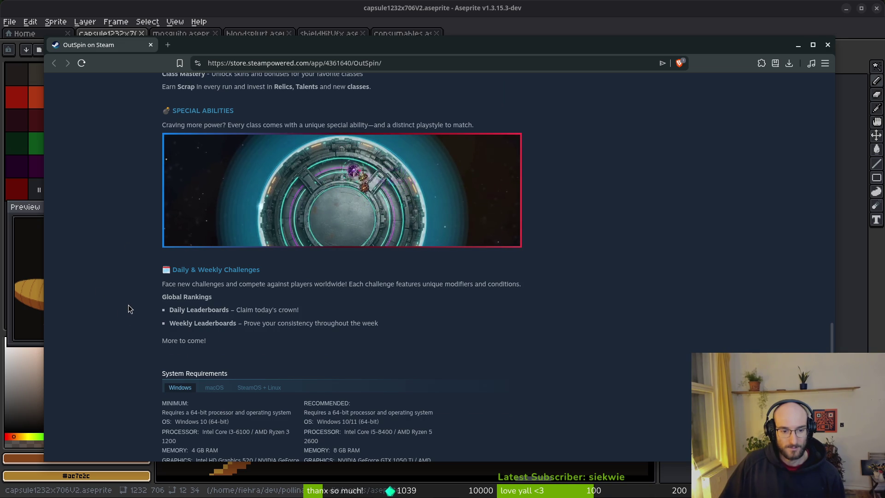
scroll(128, 305, "down", 1)
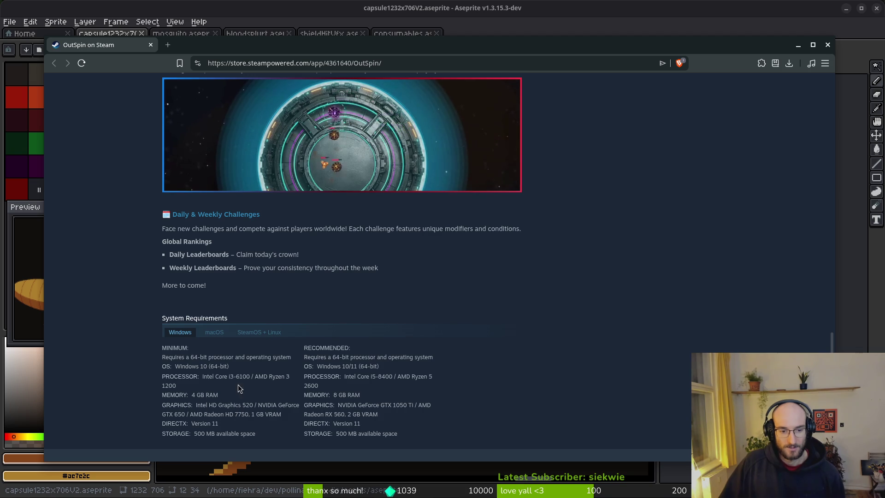
left_click(199, 395)
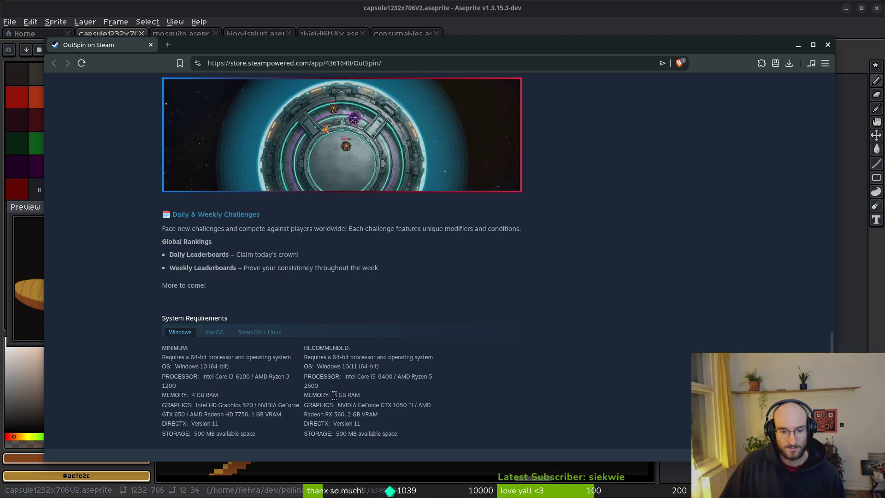
Return to the top and play the OutSpin trailer from the start
scroll(378, 290, "up", 7)
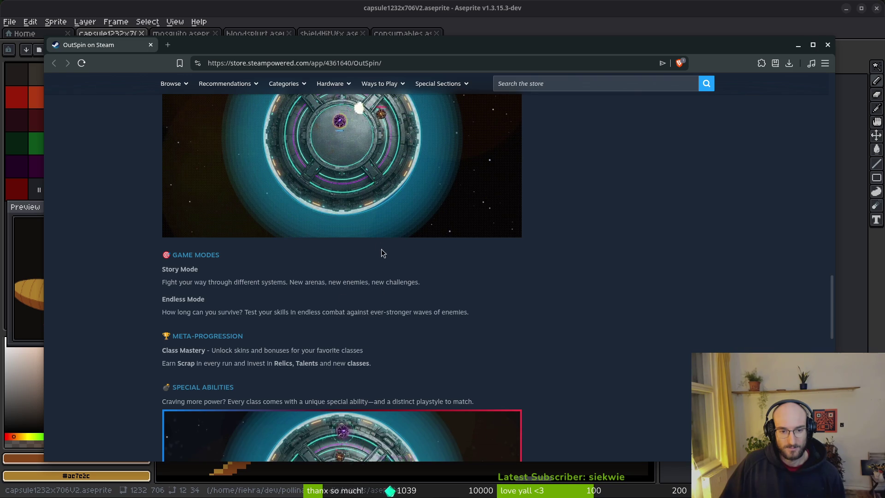
scroll(378, 290, "up", 15)
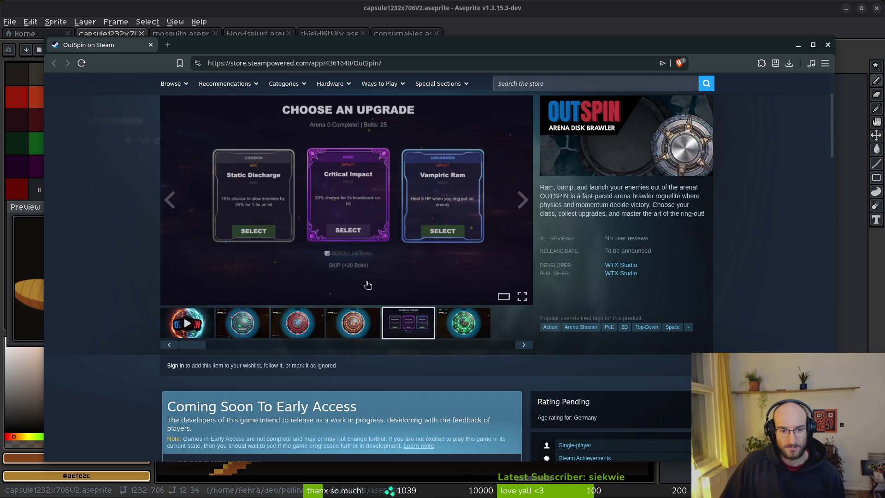
left_click(183, 319)
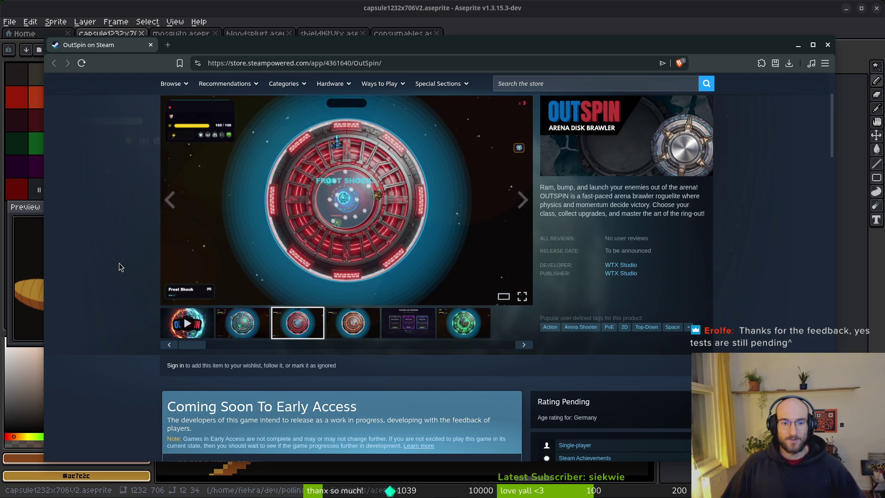
scroll(120, 276, "down", 5)
scroll(124, 272, "down", 15)
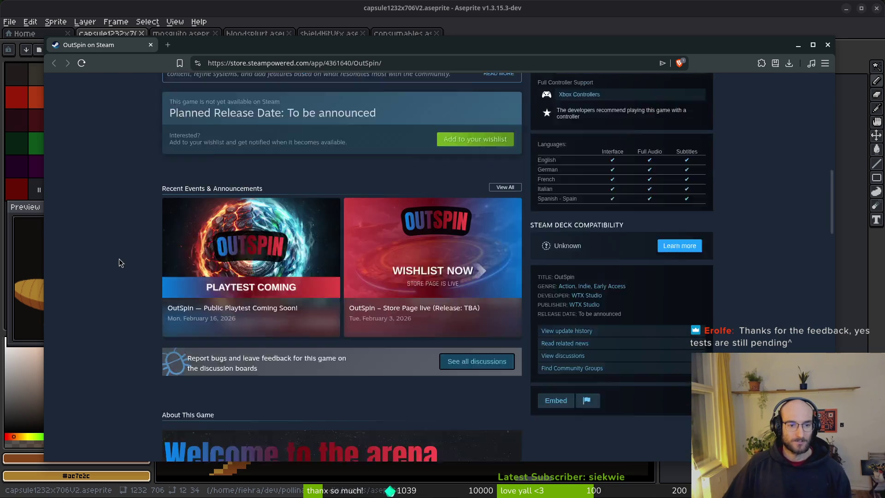
scroll(305, 323, "down", 7)
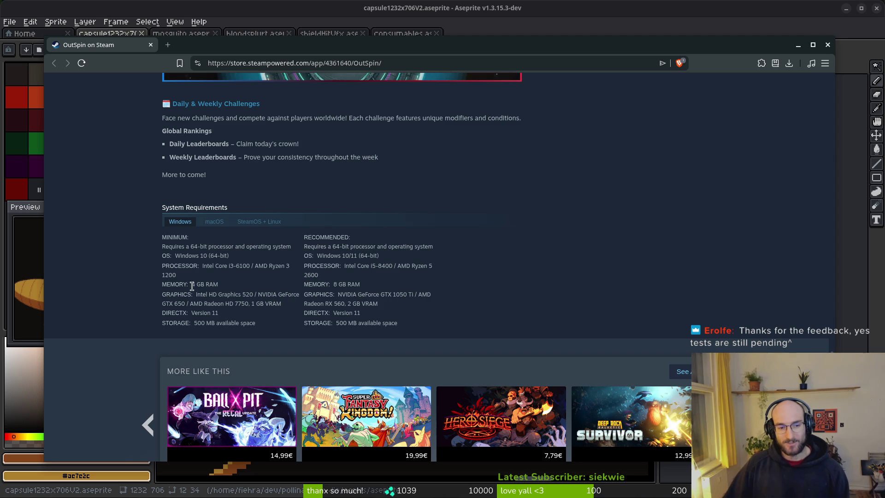
mouse_move(222, 287)
left_mouse_down()
mouse_move(362, 286)
mouse_move(172, 284)
left_mouse_up()
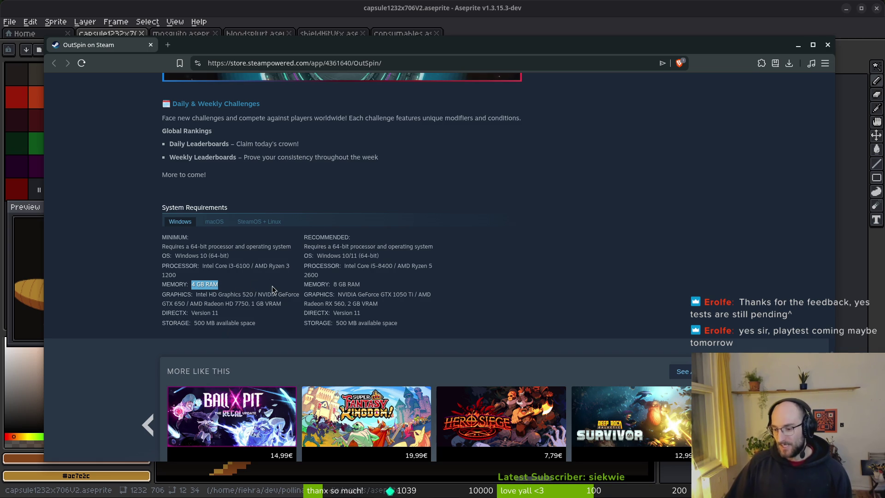
scroll(258, 267, "up", 6)
scroll(331, 287, "up", 7)
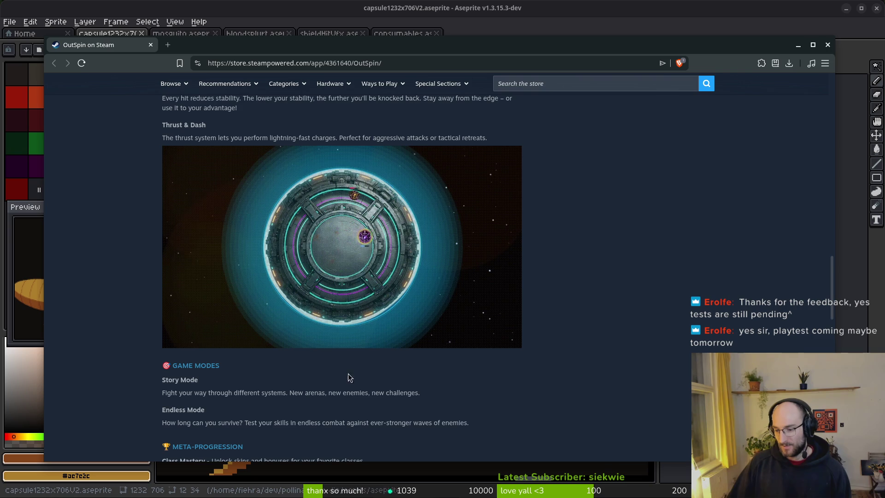
key("super")
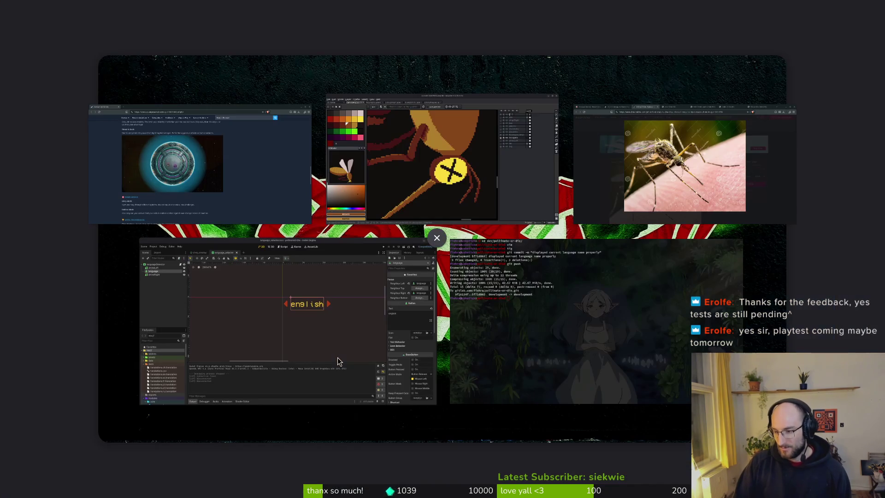
key("super")
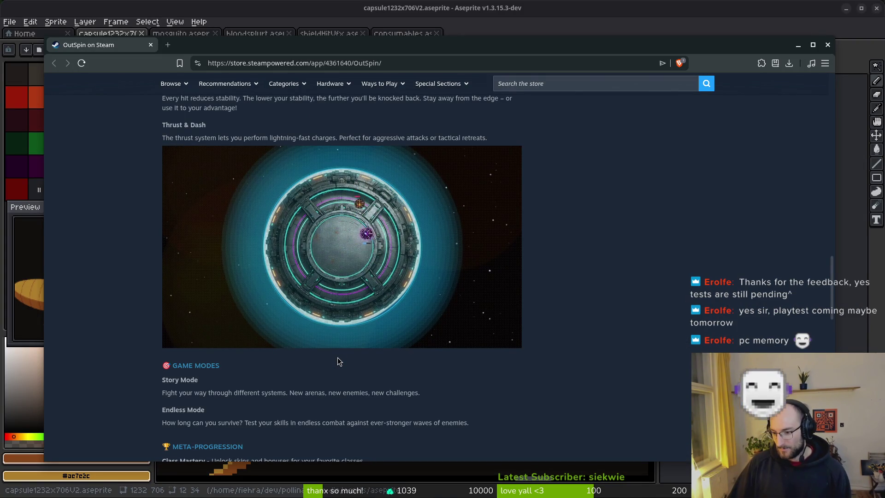
scroll(171, 352, "down", 7)
scroll(173, 328, "down", 8)
scroll(172, 328, "up", 4)
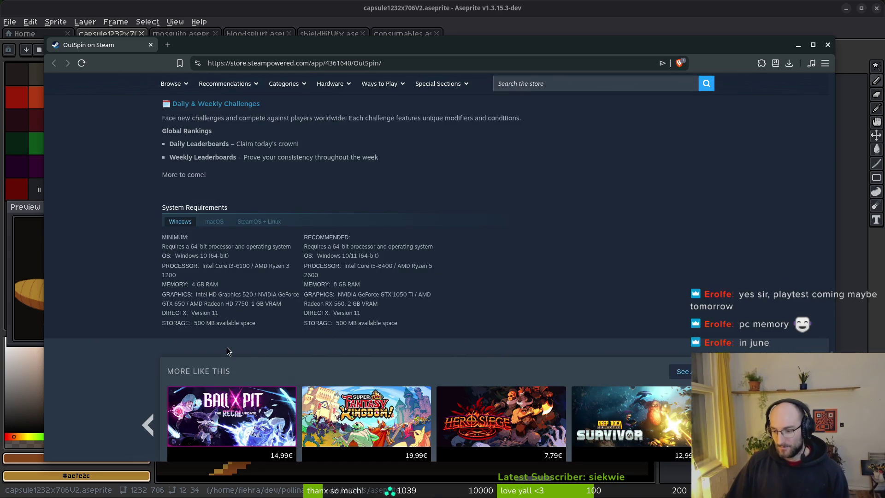
scroll(144, 343, "up", 10)
scroll(121, 309, "up", 3)
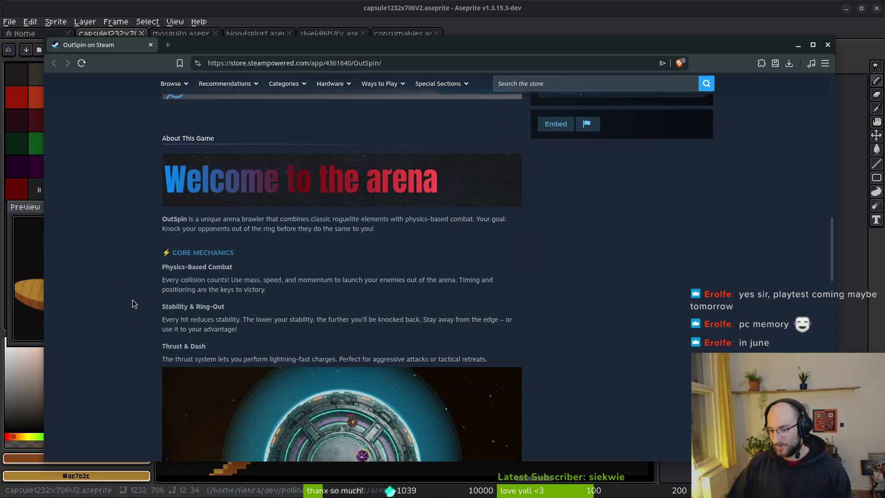
scroll(133, 297, "up", 7)
scroll(128, 302, "down", 5)
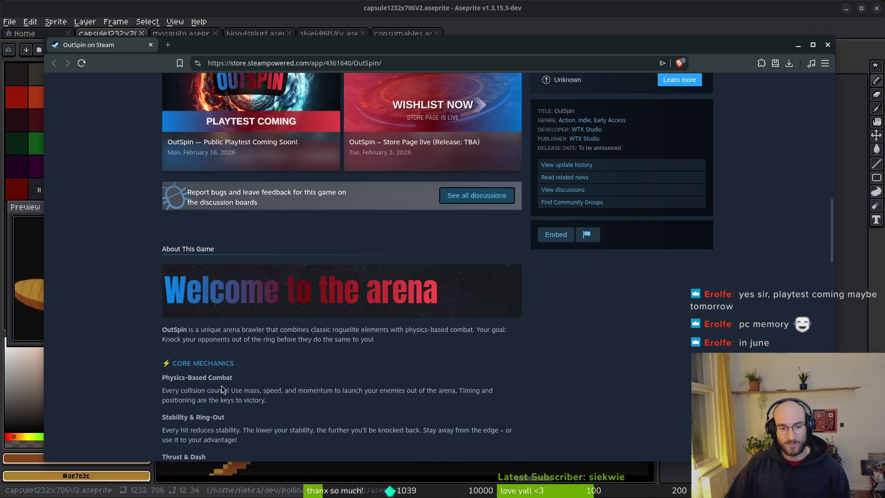
scroll(165, 356, "down", 2)
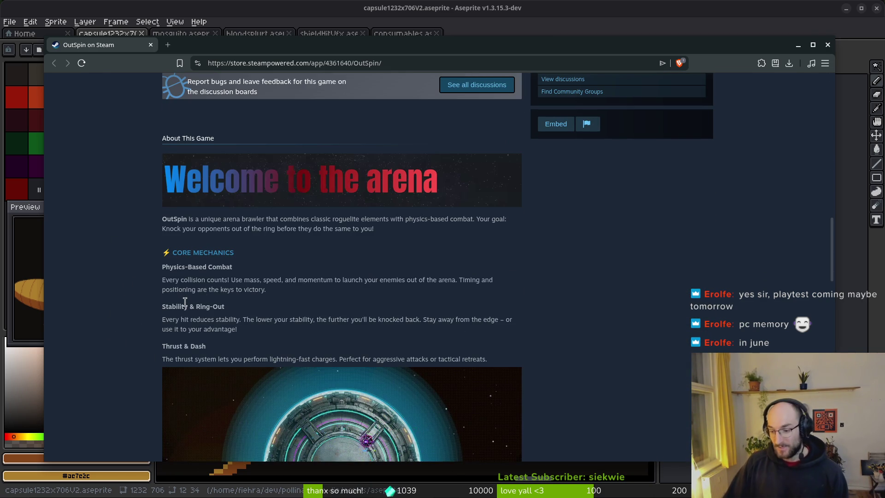
scroll(271, 238, "down", 4)
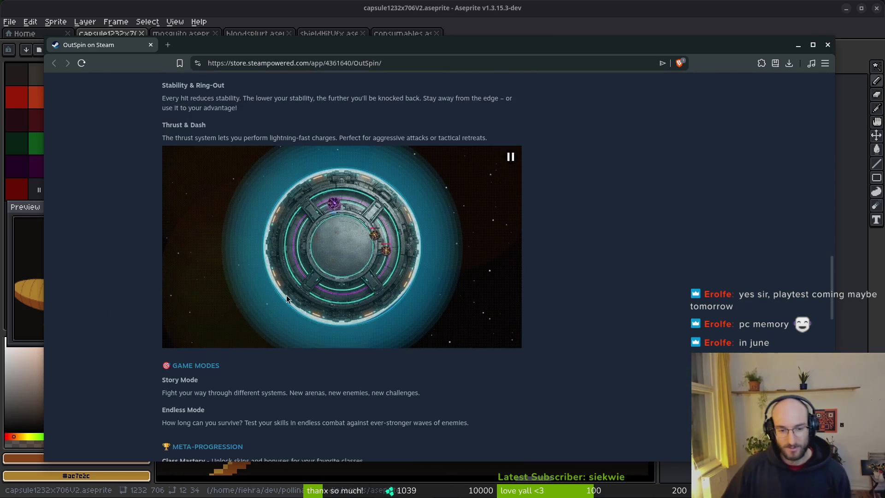
scroll(81, 217, "up", 12)
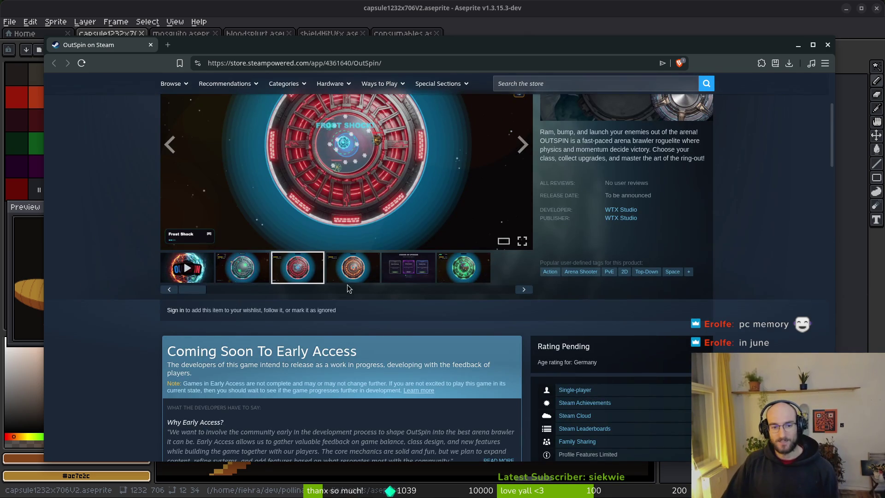
Load the Pollinate or Die store page in a new tab from 'poll'
left_click(168, 46)
type("poll")
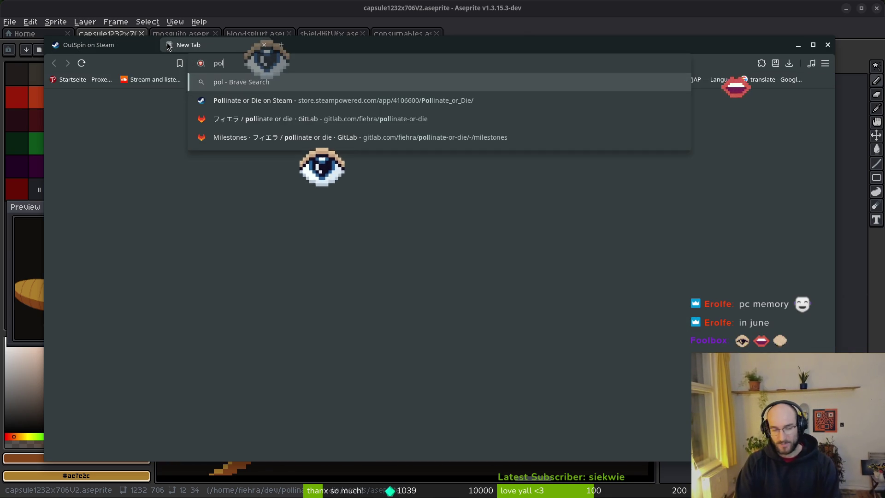
key("Return")
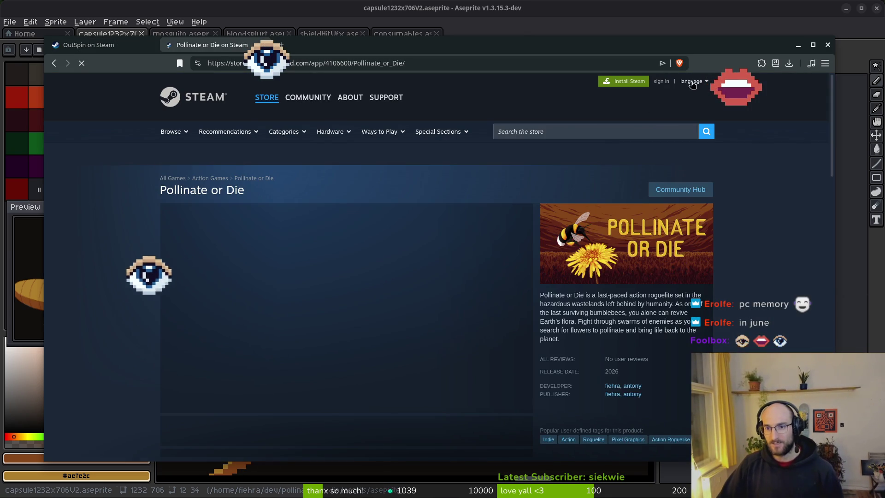
Switch the Pollinate or Die store page to Spanish, then Spanish (Spain)
left_click(693, 81)
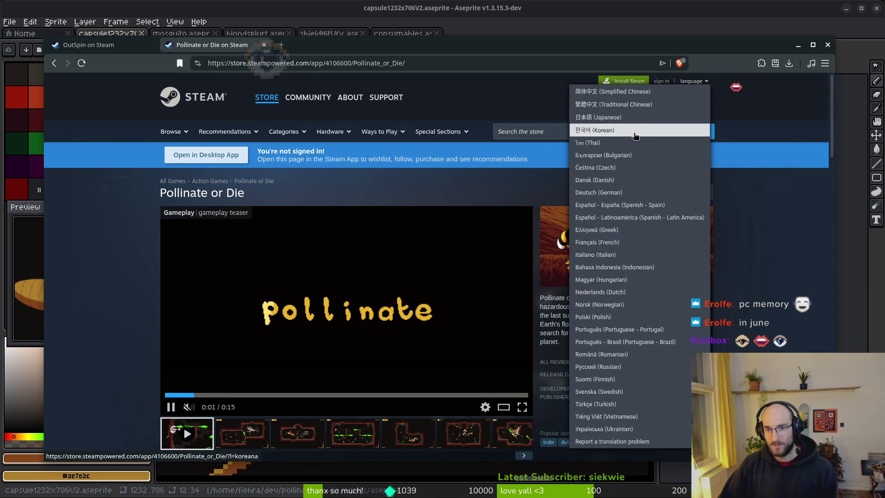
left_click(641, 206)
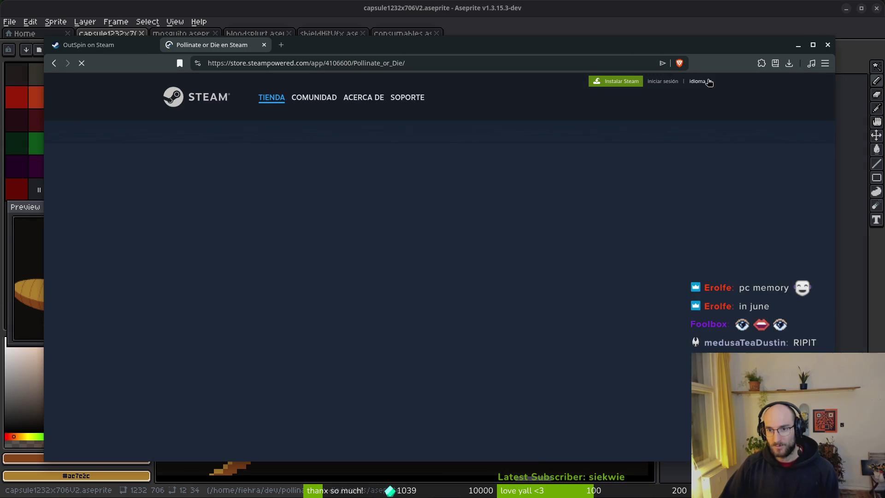
left_click(697, 82)
left_click(629, 218)
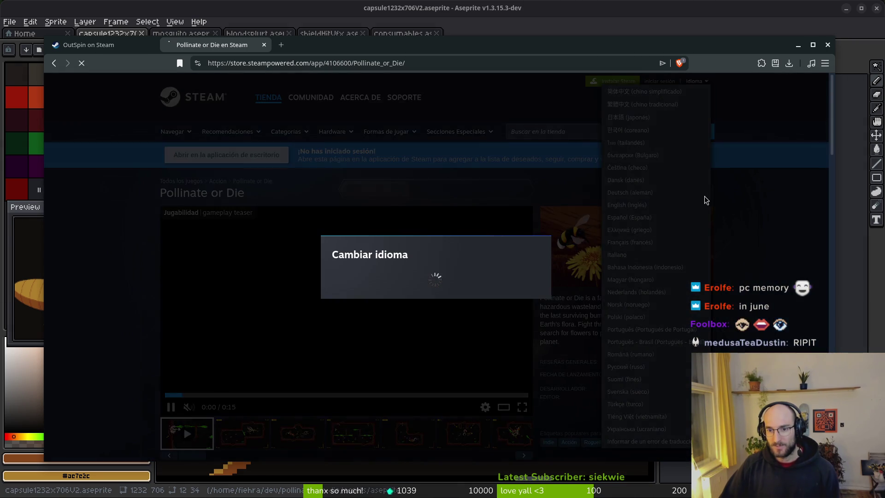
scroll(228, 230, "down", 15)
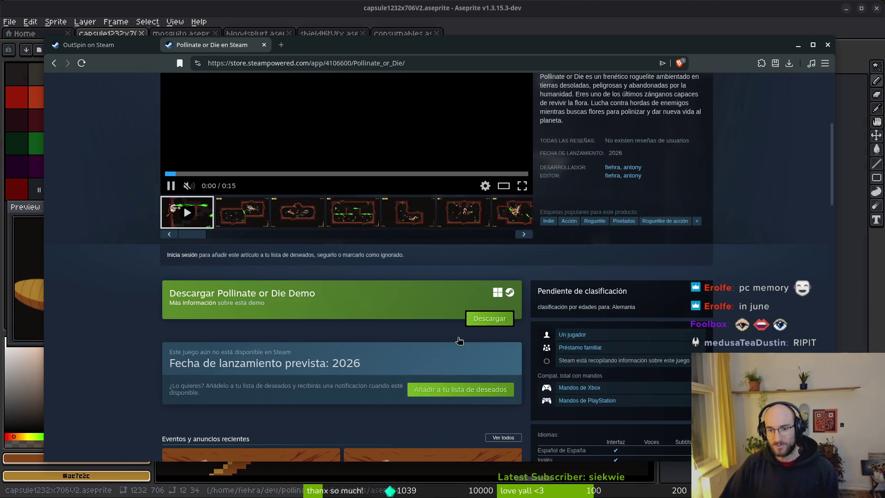
scroll(344, 364, "down", 5)
scroll(671, 180, "up", 12)
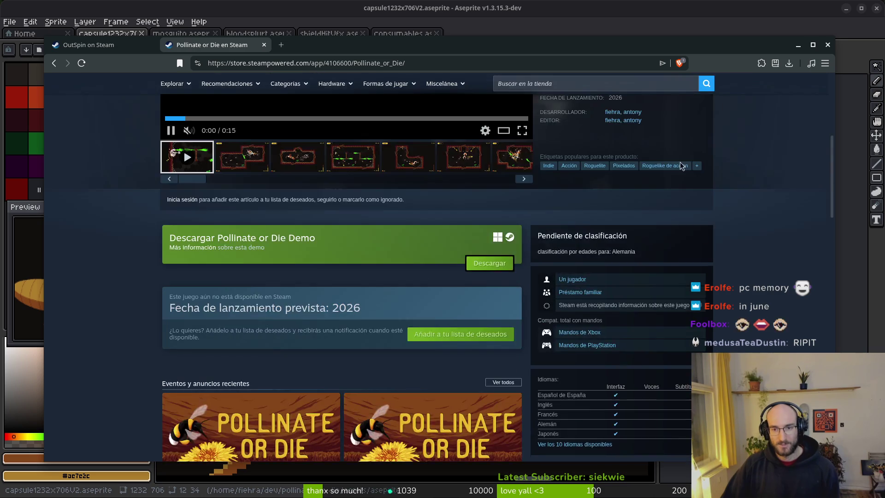
scroll(752, 145, "up", 6)
Show the store page in Italiano and look over its feature list
left_click(696, 81)
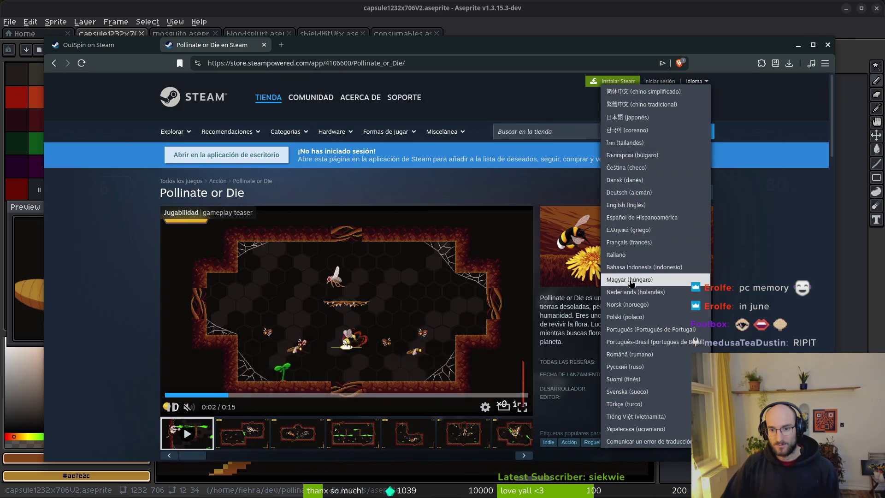
left_click(639, 259)
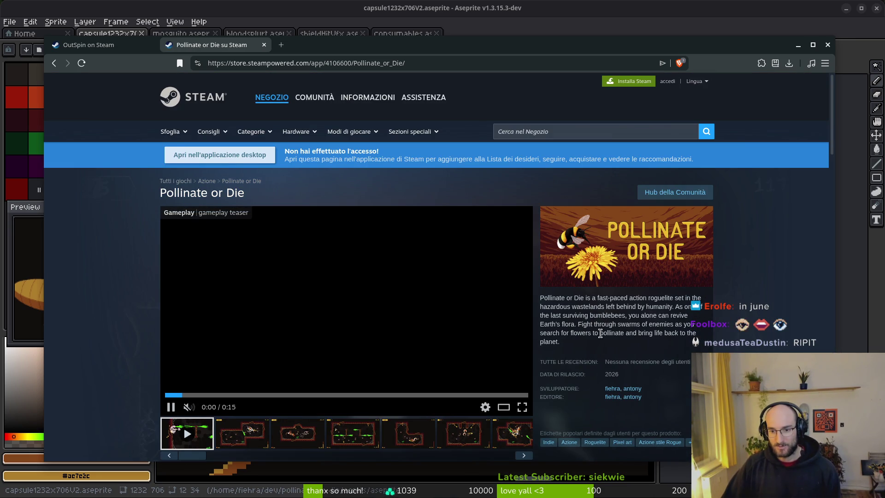
scroll(564, 319, "down", 10)
scroll(117, 308, "down", 5)
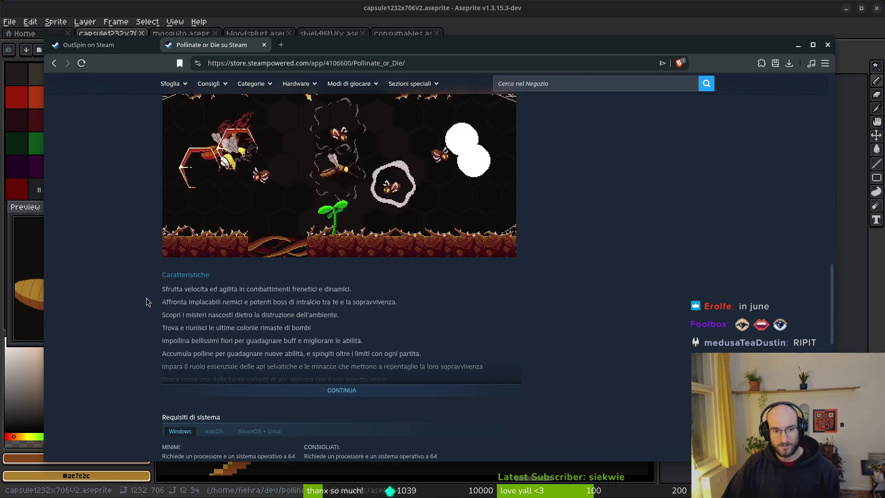
scroll(153, 286, "up", 5)
scroll(129, 289, "down", 6)
left_click_drag(162, 272, 200, 285)
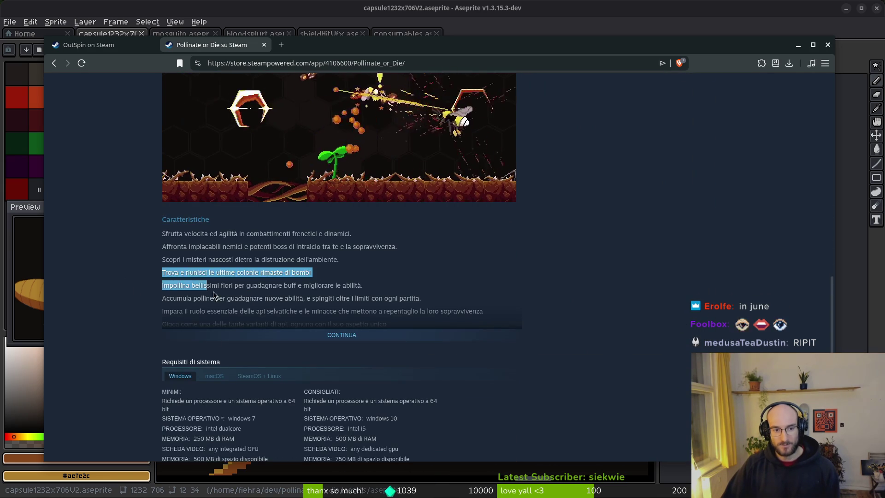
scroll(200, 285, "up", 5)
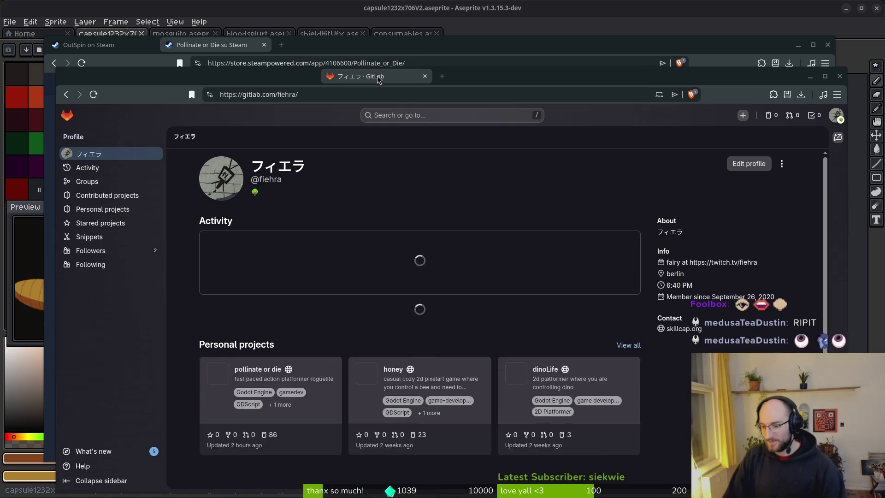
left_click_drag(378, 80, 379, 83)
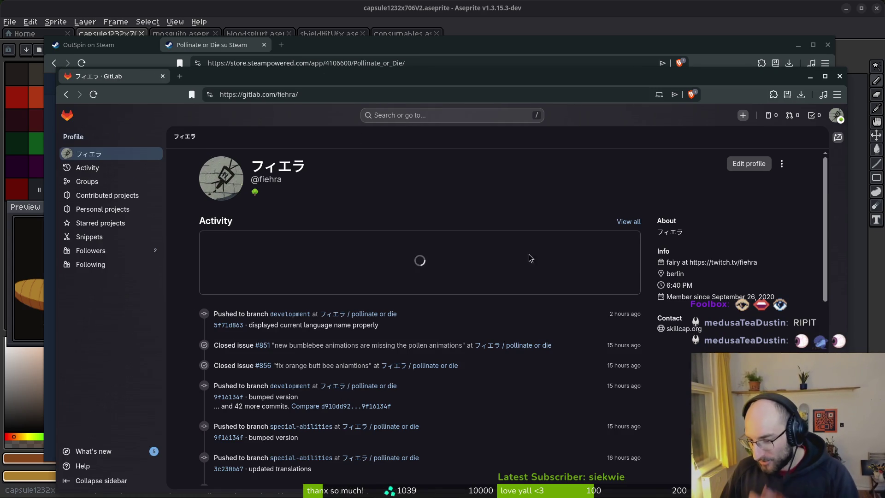
Open the 'pollinate or die' project from the GitLab profile, then return to the OutSpin tab
left_click(364, 335)
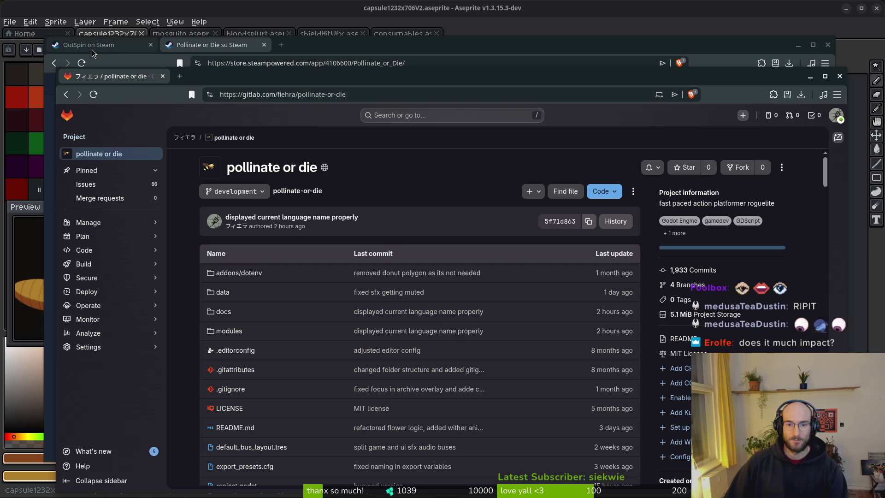
left_click(104, 46)
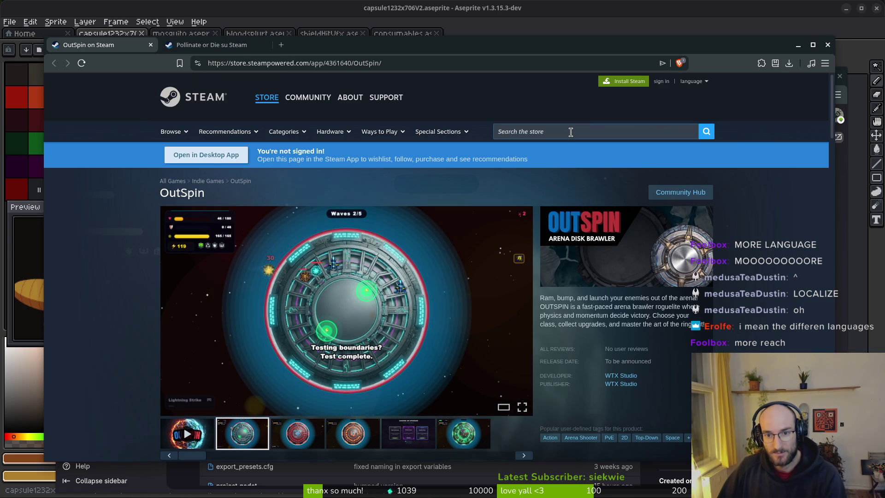
Try the store search, then switch the OutSpin page to Português - Brasil
left_click(571, 132)
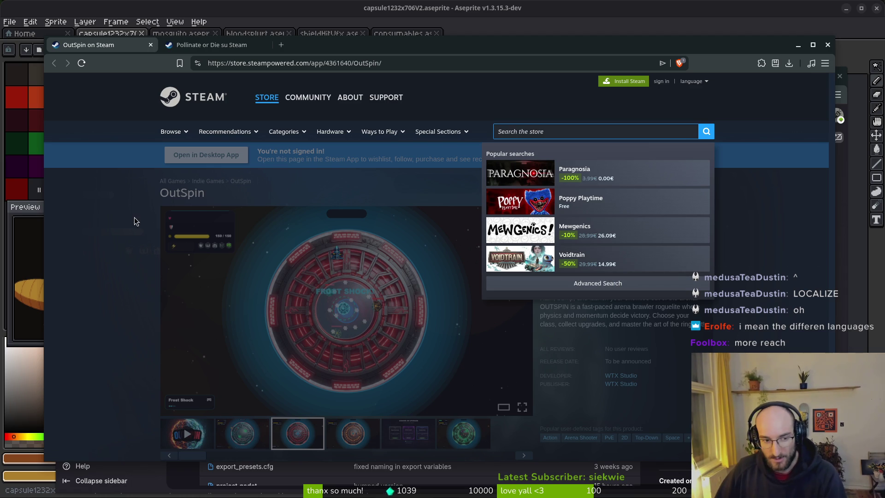
left_click(184, 248)
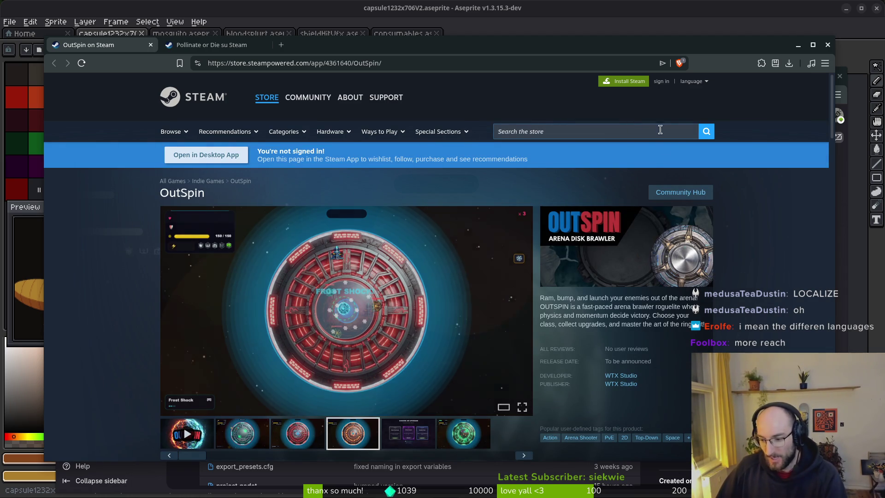
left_click(584, 132)
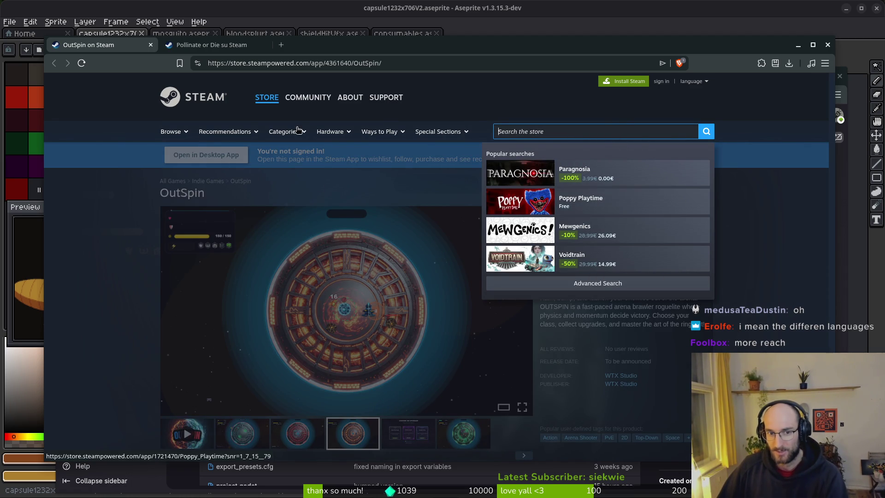
left_click(263, 134)
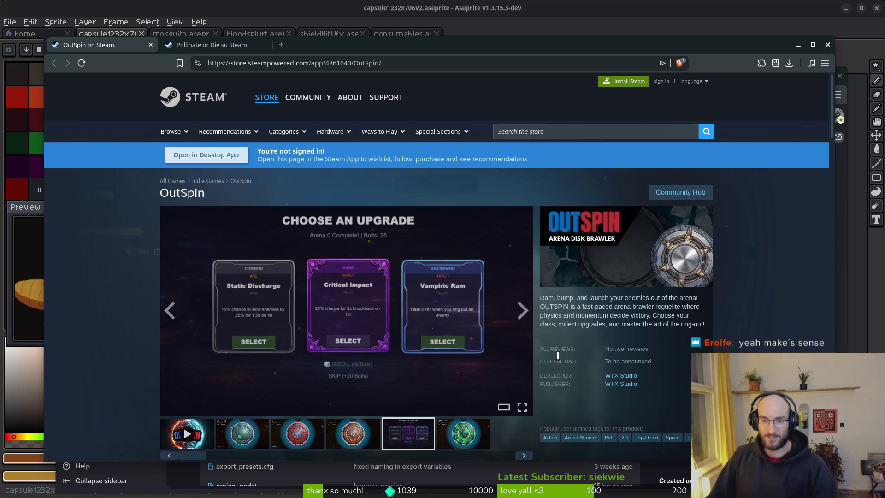
scroll(572, 323, "down", 2)
scroll(759, 291, "up", 2)
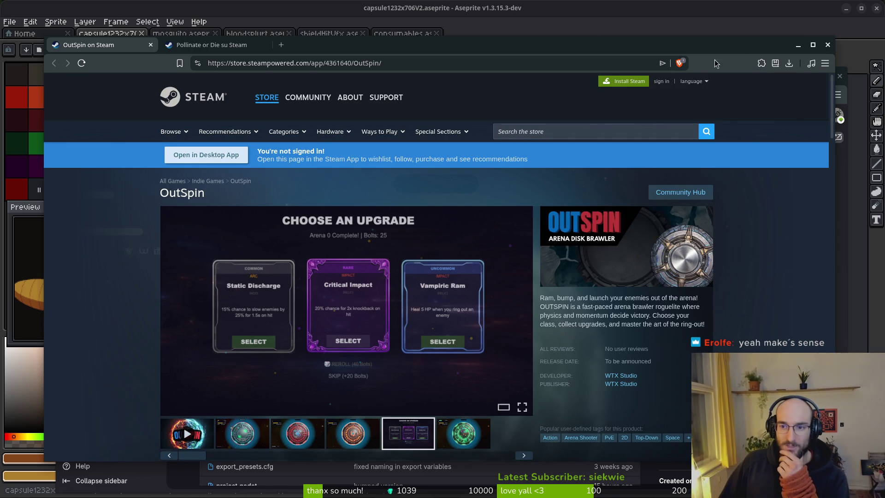
left_click(702, 82)
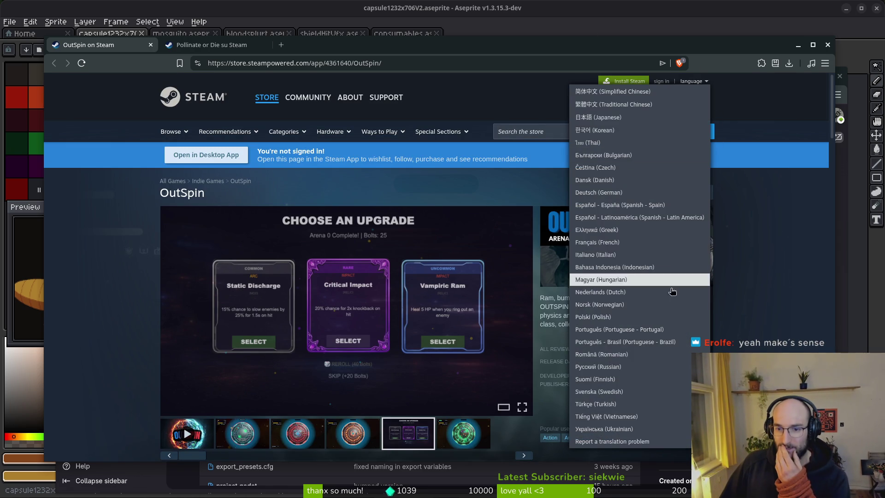
left_click(646, 345)
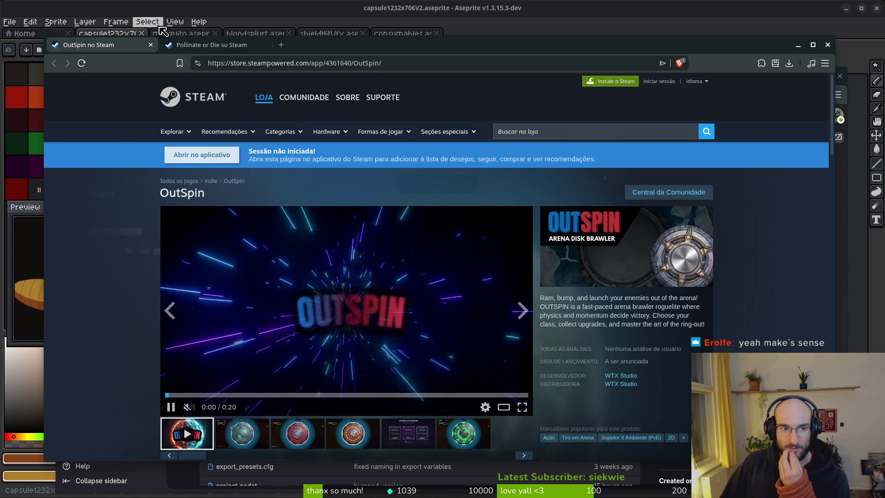
Show the Pollinate or Die page in Simplified Chinese
left_click(205, 46)
scroll(723, 111, "up", 10)
scroll(723, 111, "up", 5)
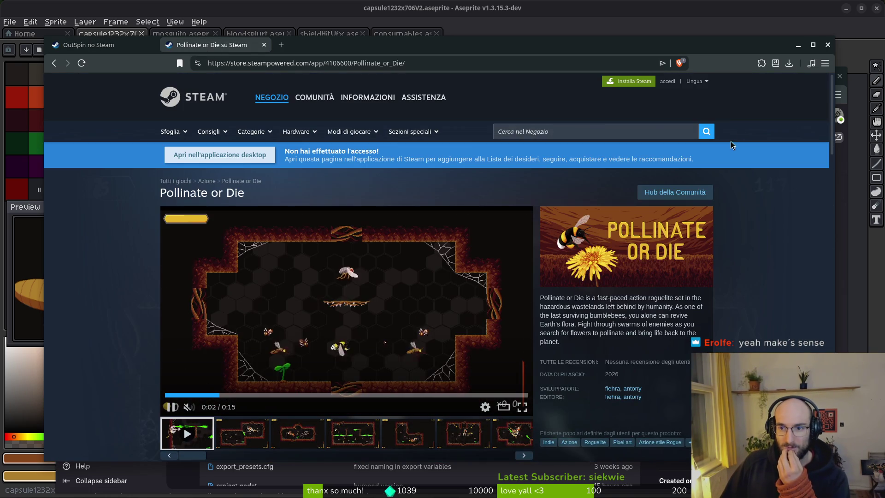
left_click(696, 82)
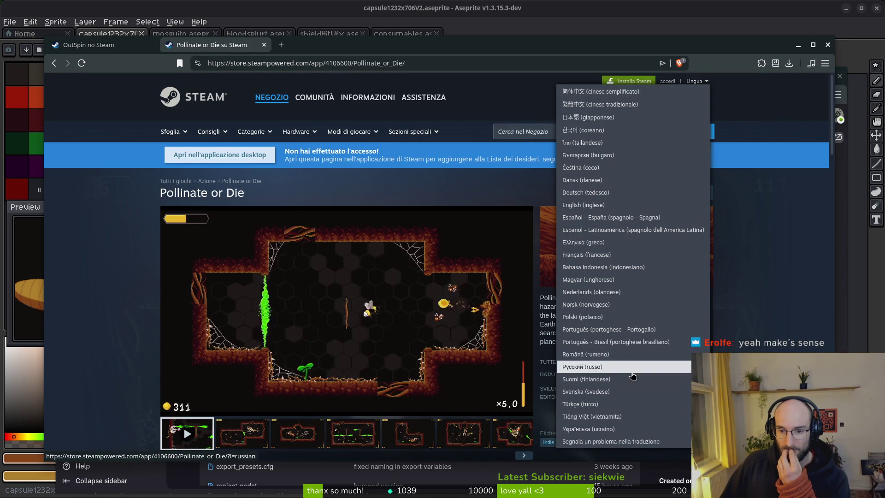
scroll(623, 265, "down", 8)
scroll(622, 265, "up", 8)
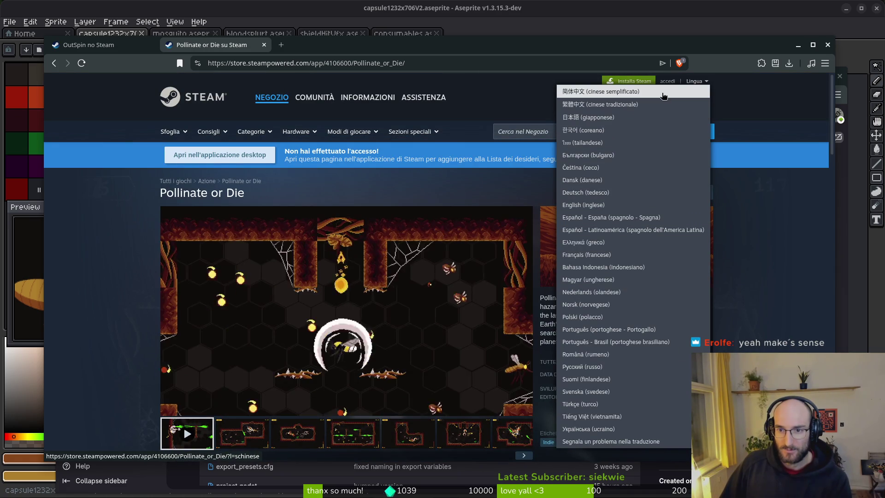
left_click(618, 92)
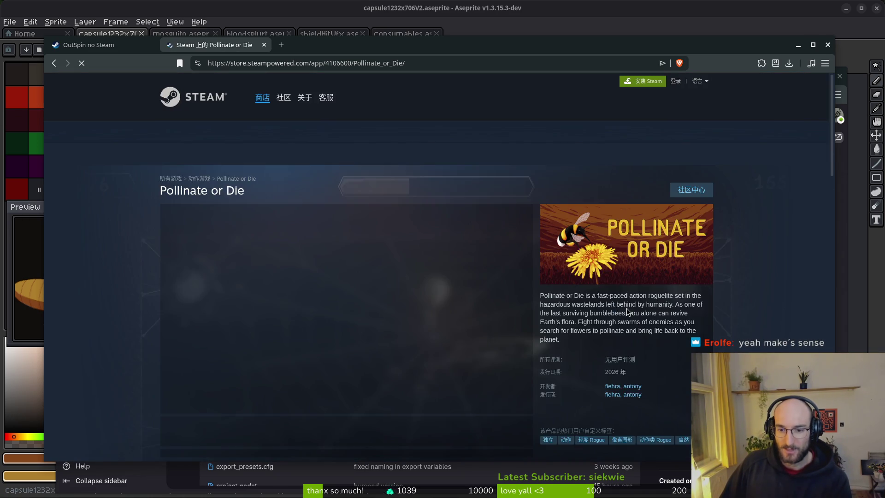
Close the Pollinate or Die tab and the Steam store window
scroll(212, 387, "down", 10)
scroll(213, 387, "up", 10)
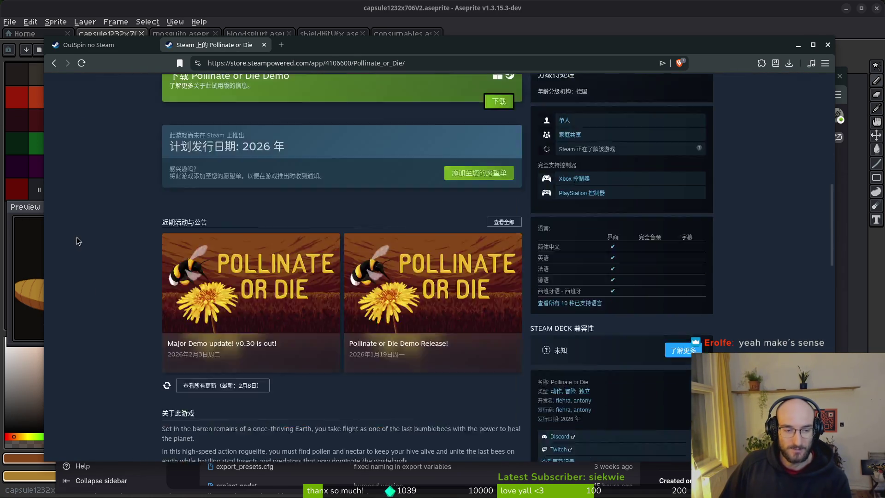
left_click(264, 45)
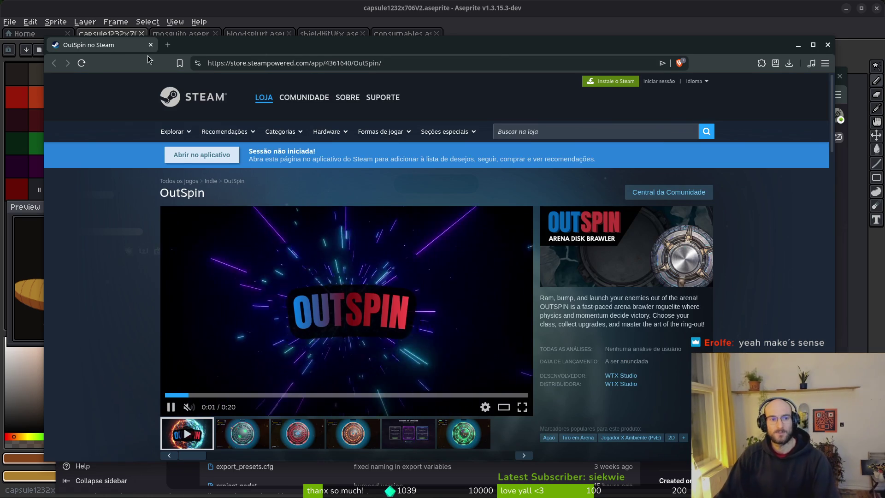
middle_click(125, 51)
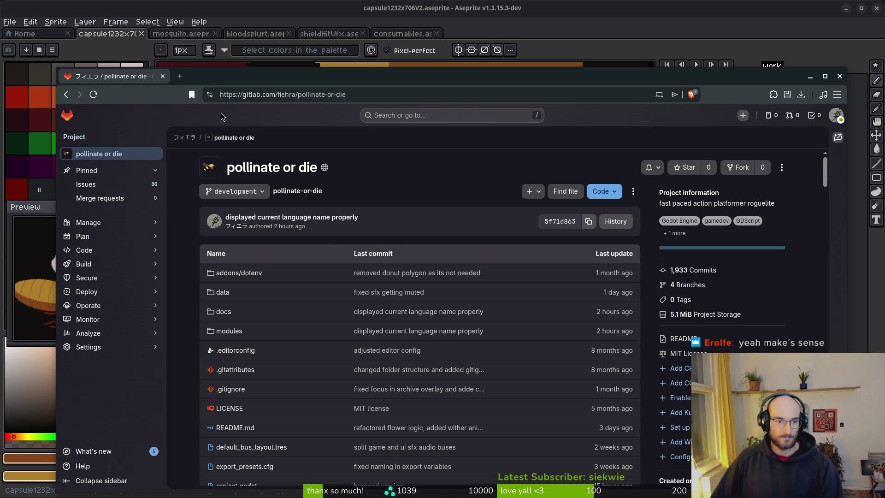
Start a new issue titled 'italian storepage features are not a bullet list'
left_click(92, 184)
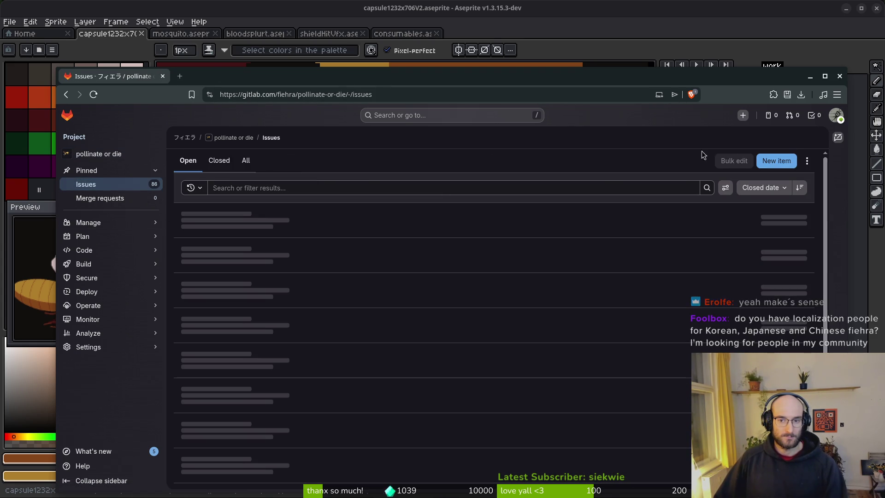
left_click(776, 160)
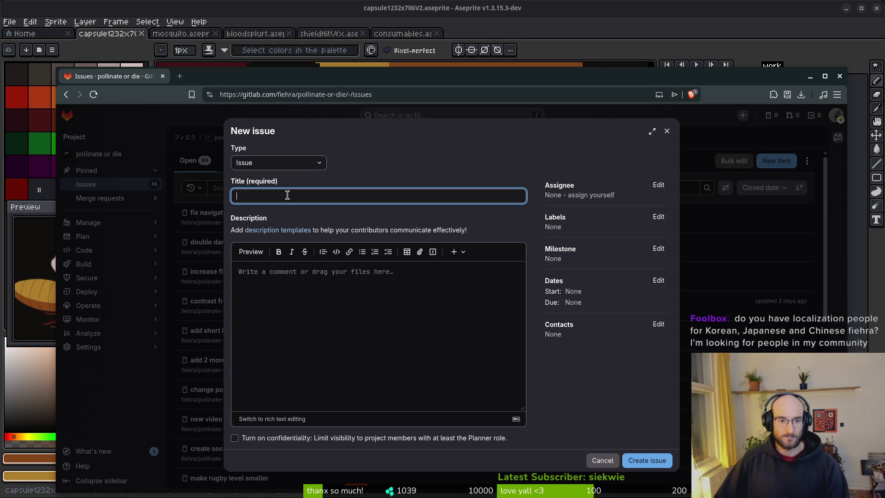
type("italian storem")
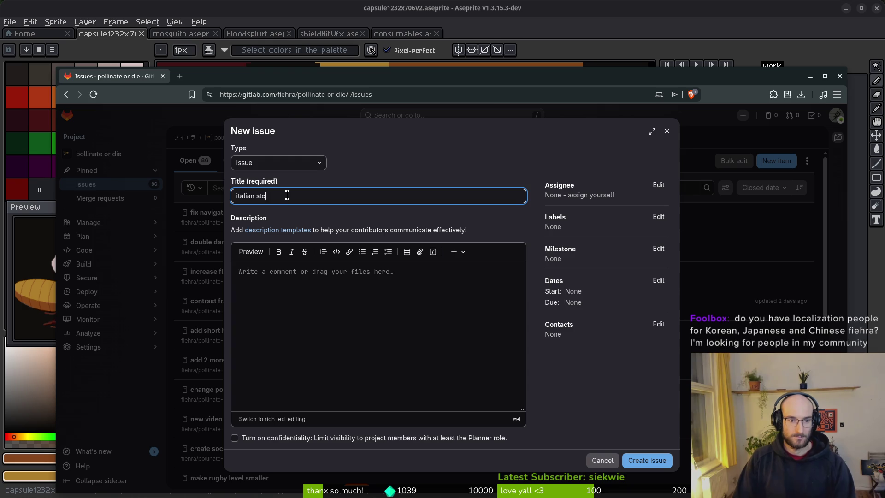
key("BackSpace")
type("page fea")
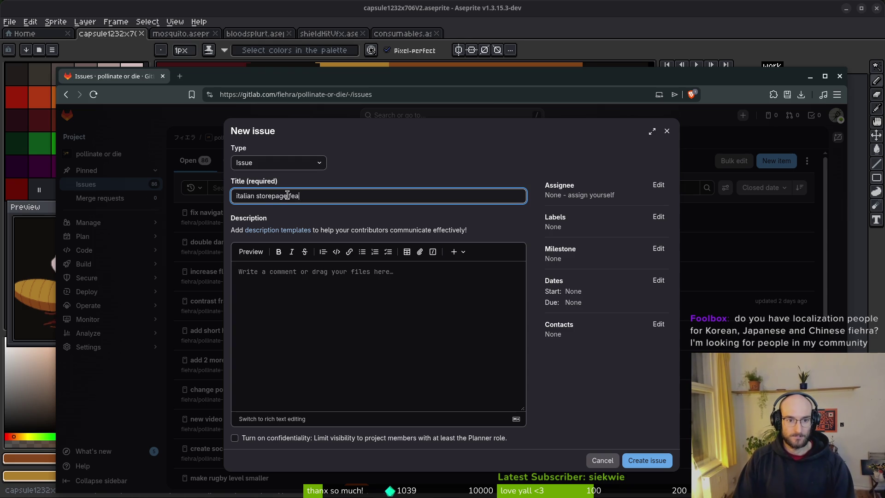
type("tures are not a bullet list")
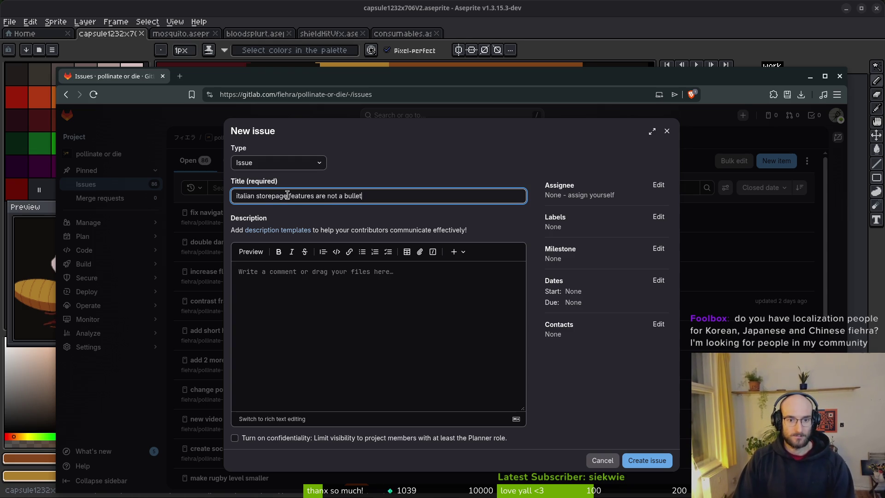
Label the issue marketing, create it, and close the browser
left_click(658, 217)
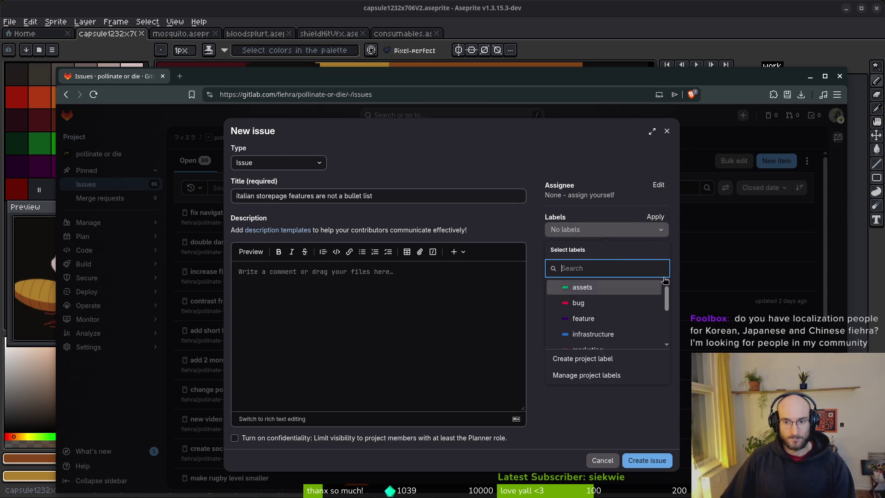
scroll(604, 319, "down", 2)
left_click(595, 293)
left_click(639, 427)
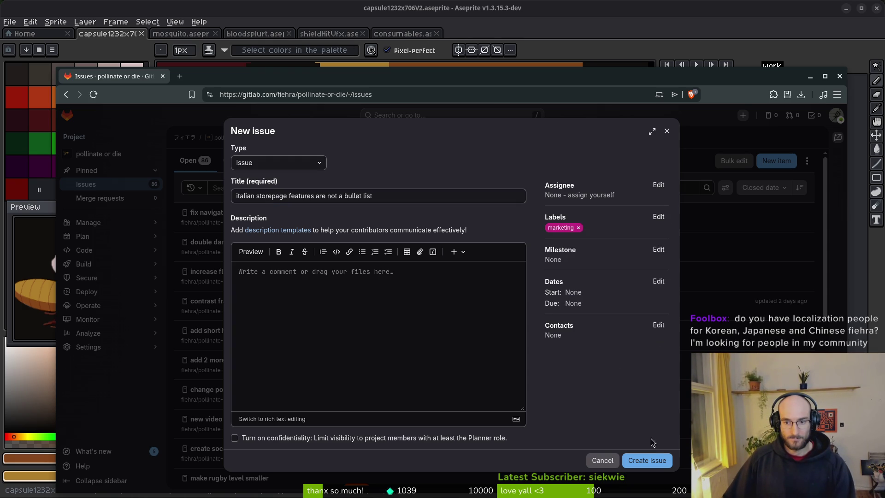
left_click(650, 459)
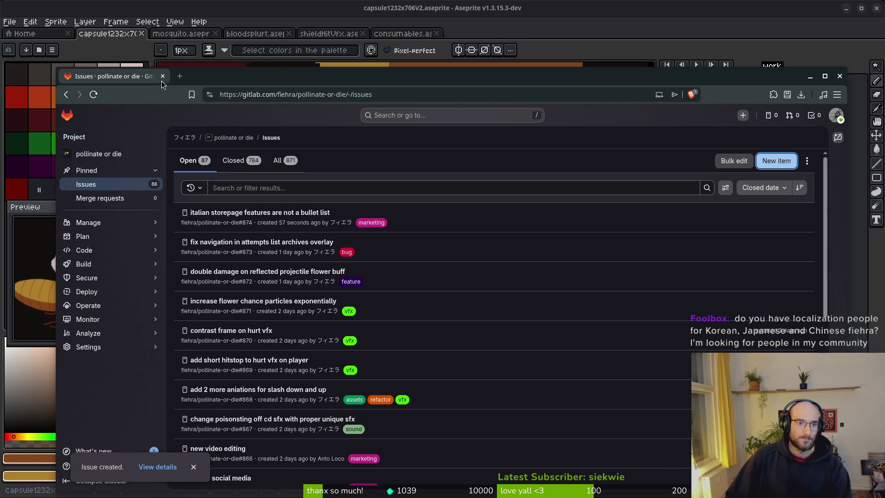
left_click(163, 77)
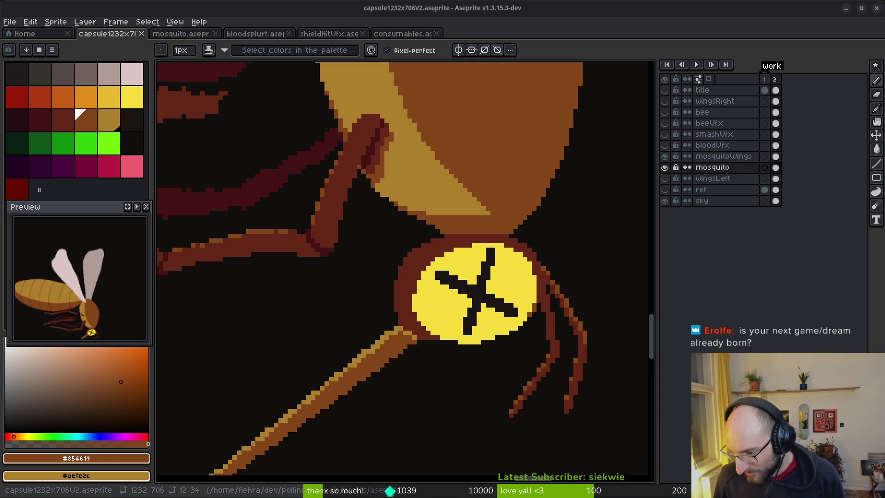
Pan to centre the whole mosquito and save capsule1232x706V2.aseprite
scroll(488, 238, "down", 5)
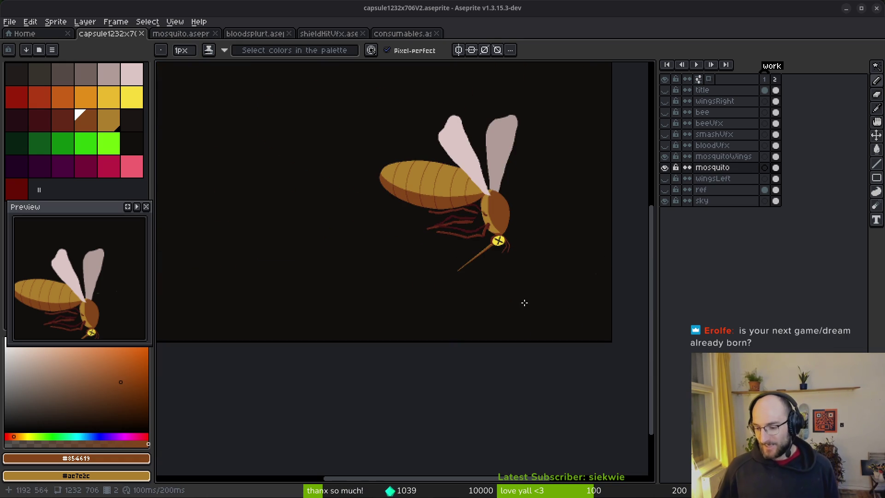
left_click_drag(509, 241, 513, 292)
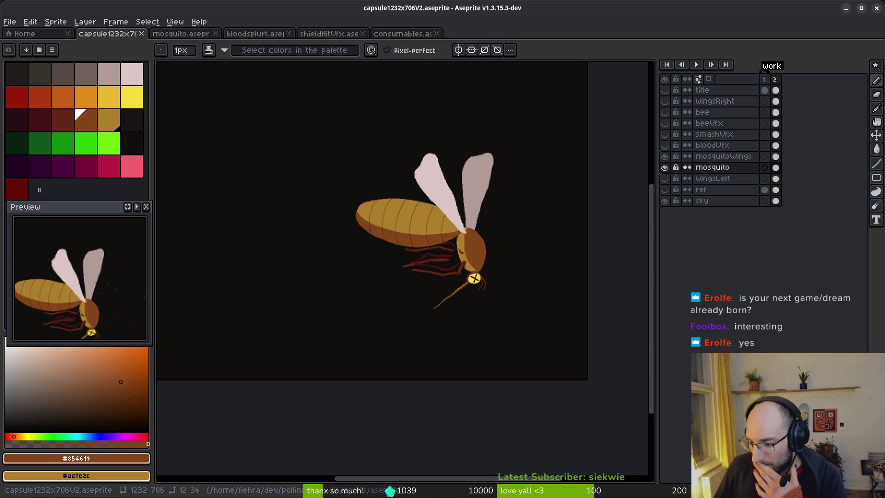
mouse_move(441, 278)
left_mouse_down()
mouse_move(417, 269)
mouse_move(439, 295)
left_mouse_up()
key("ctrl+s")
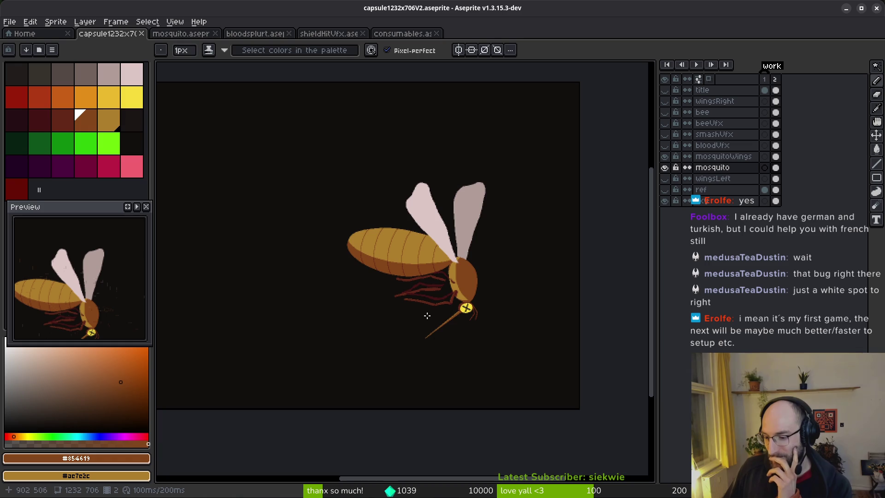
Zoom over the shaded head and neck, then save the sprite again
scroll(464, 332, "left", 2)
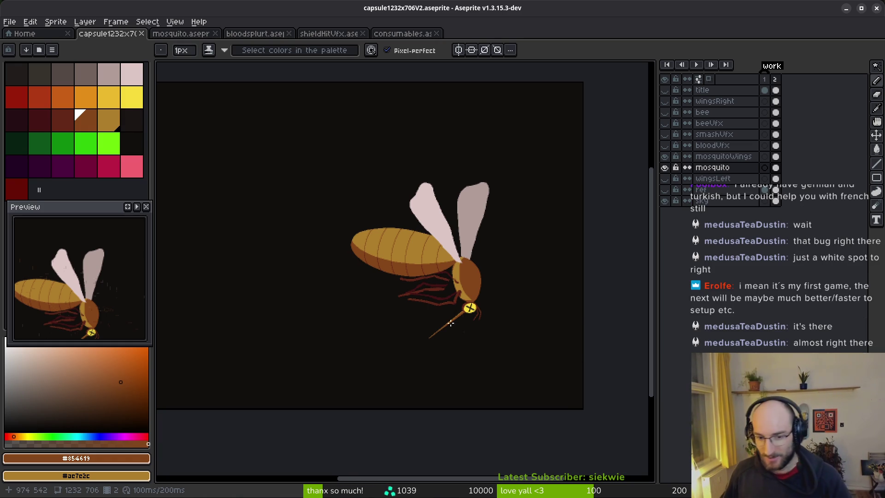
scroll(461, 322, "down", 1)
scroll(455, 300, "up", 4)
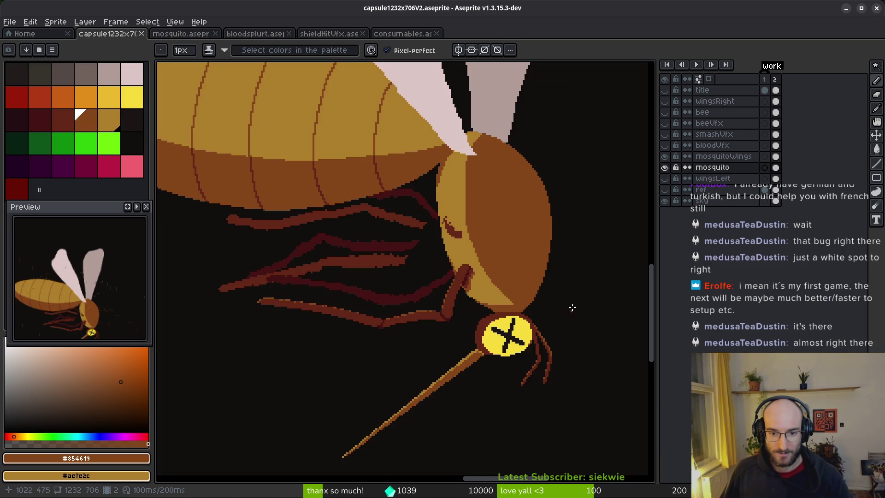
scroll(395, 271, "down", 5)
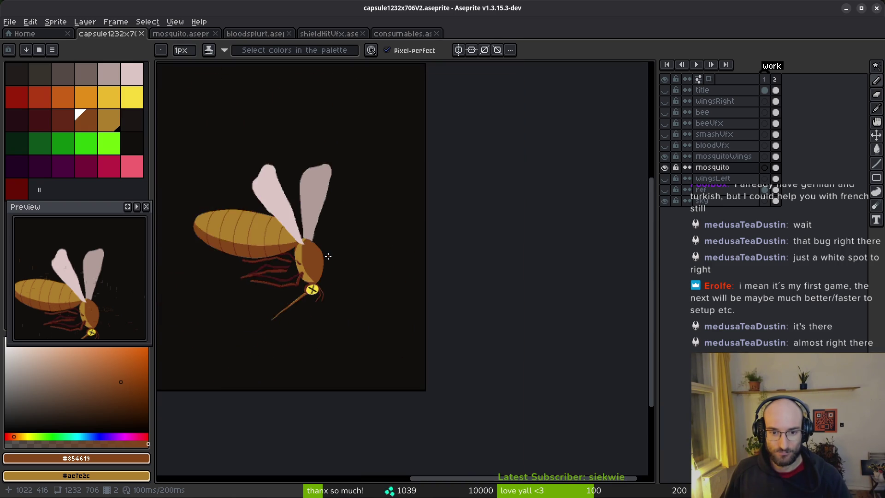
scroll(411, 283, "up", 3)
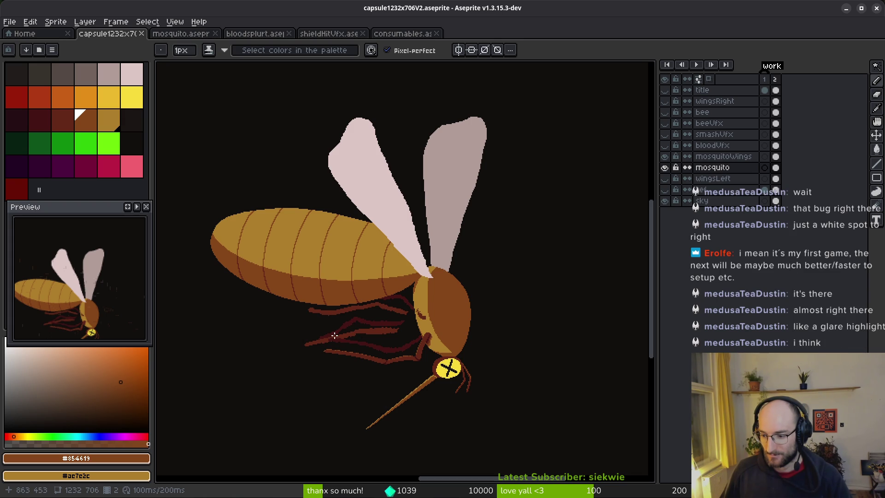
scroll(419, 302, "up", 4)
scroll(415, 286, "down", 2)
key("ctrl+s")
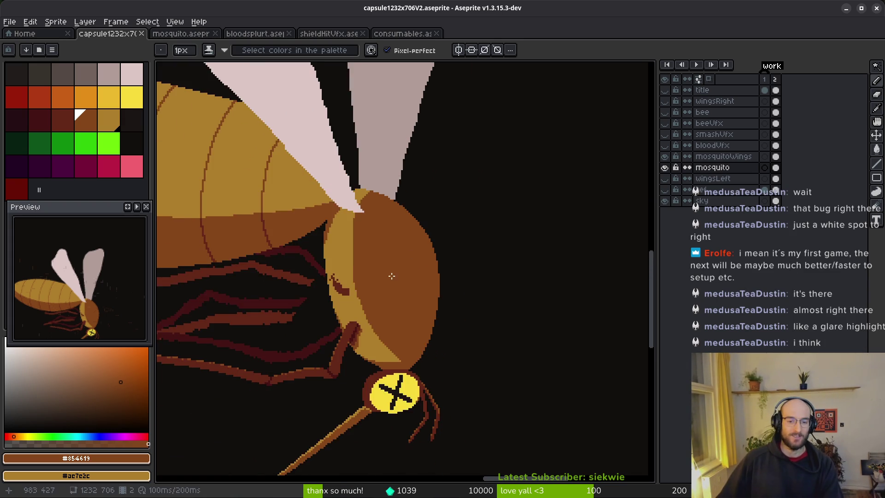
scroll(339, 255, "down", 3)
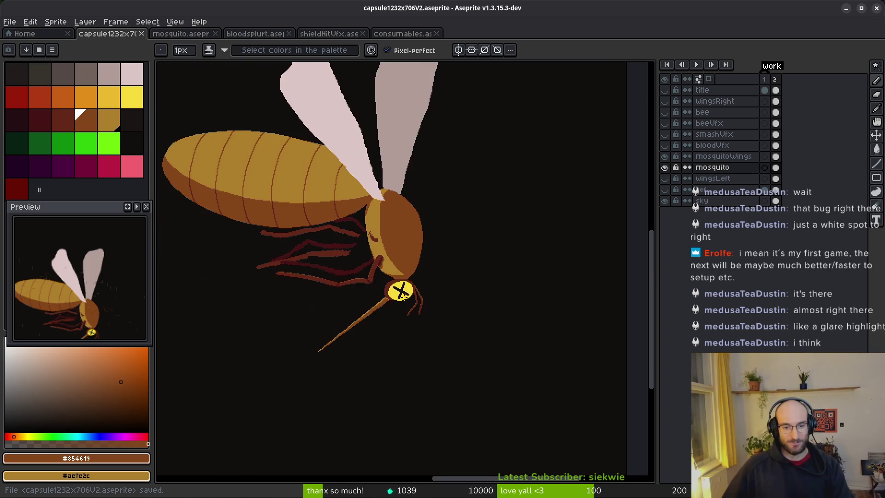
Flip through the mosquito reference photo tabs, including the close-up and Yellow Fever images
key("i")
key("alt+Tab")
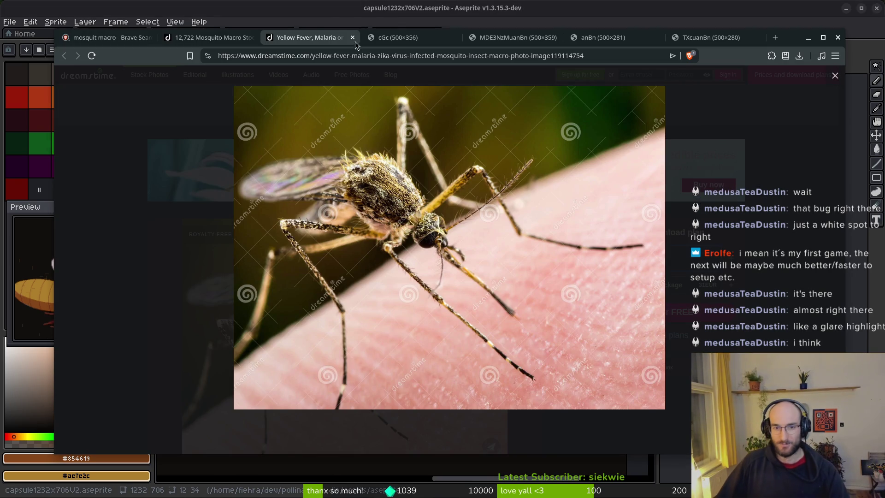
left_click(407, 41)
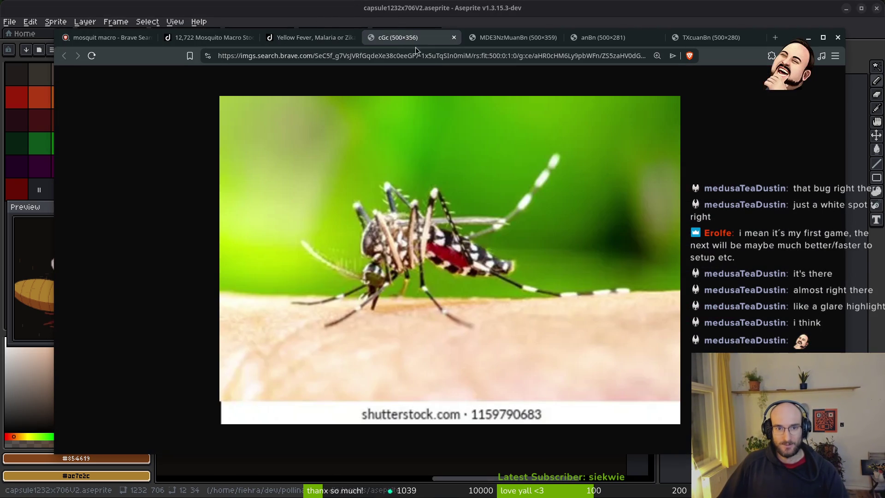
left_click(507, 39)
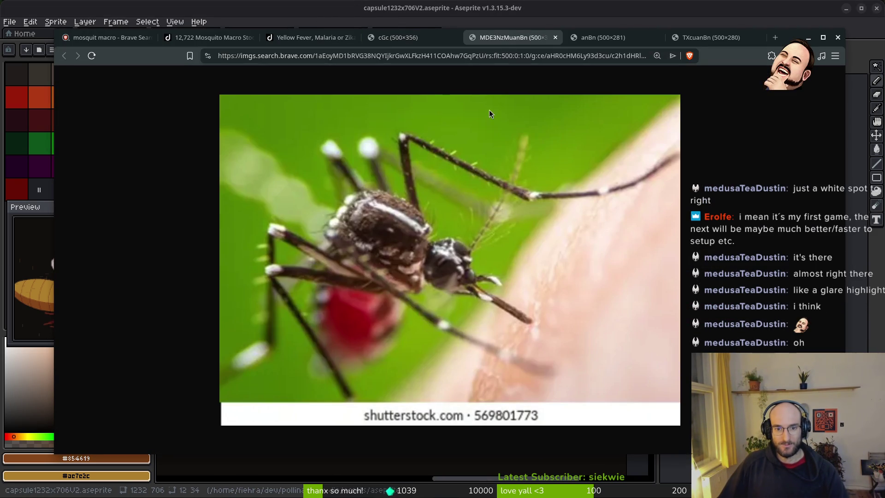
left_click(568, 38)
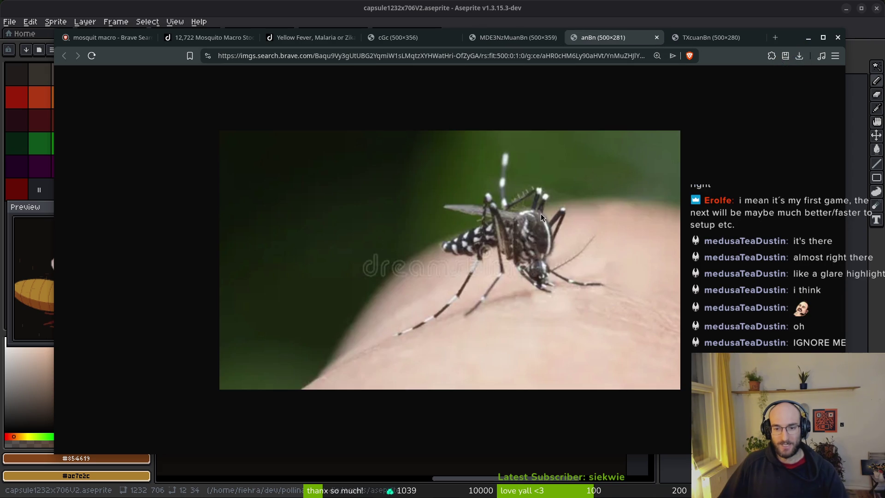
left_click(698, 39)
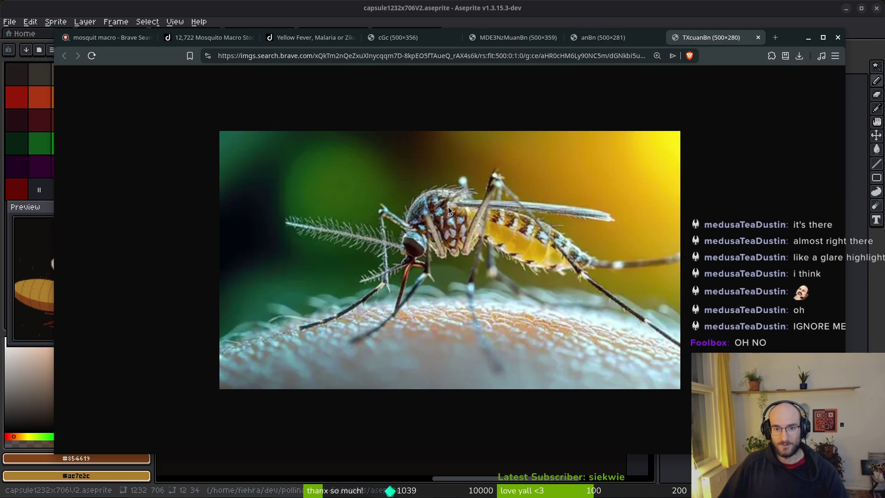
scroll(464, 242, "up", 4)
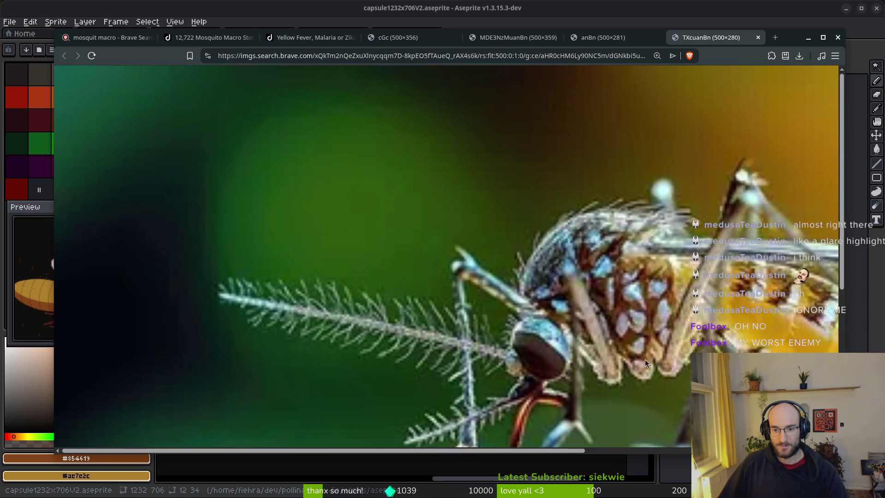
scroll(654, 327, "down", 2)
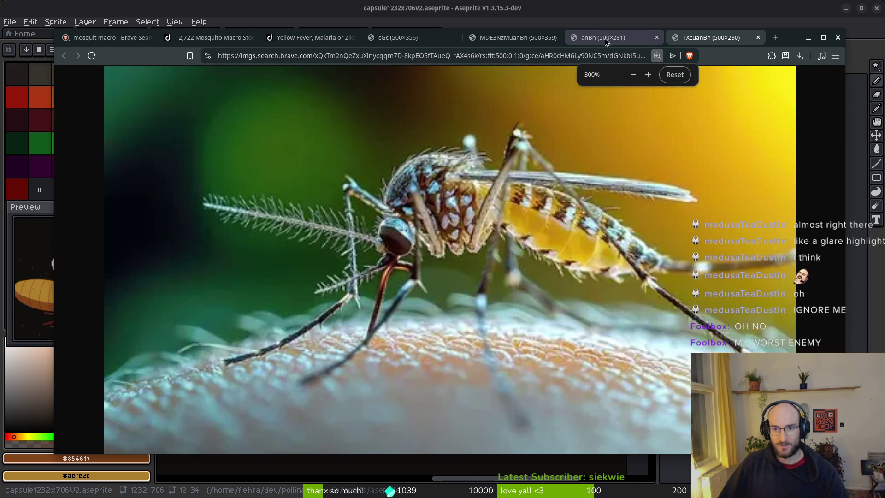
left_click(602, 40)
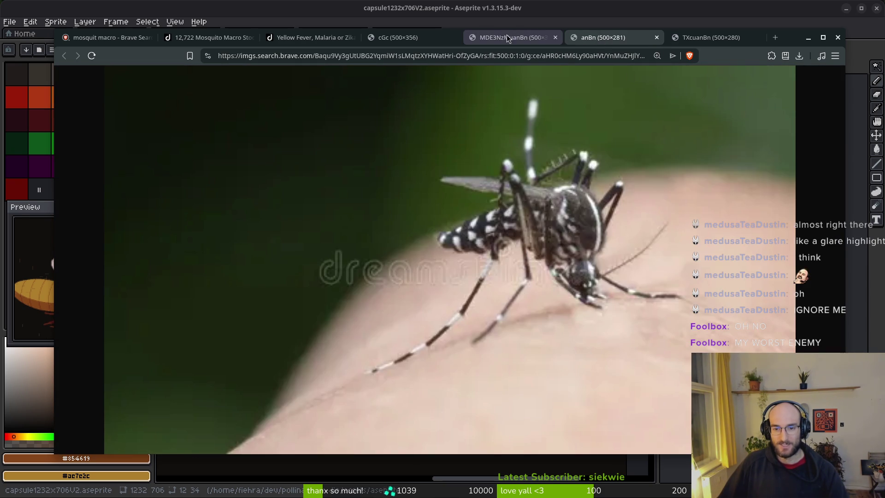
left_click(510, 36)
scroll(442, 123, "down", 2)
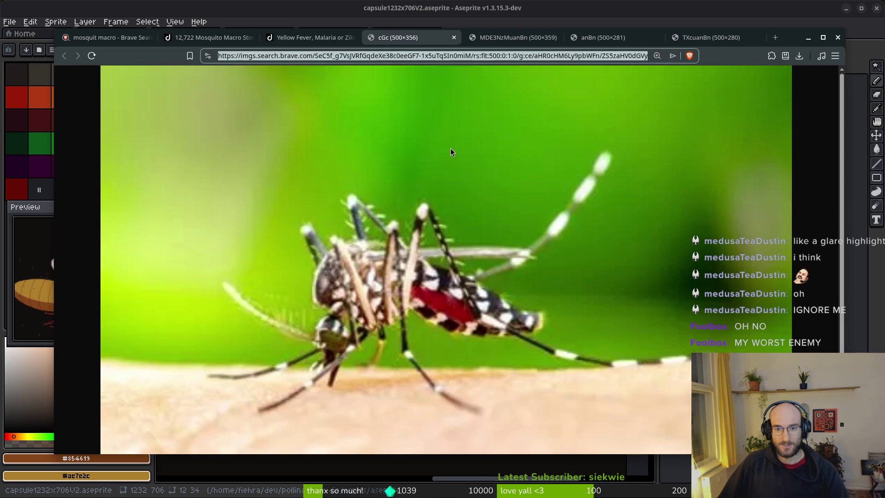
left_click(322, 36)
Browse the mosquito macro image results and preview one at larger size
left_click(213, 37)
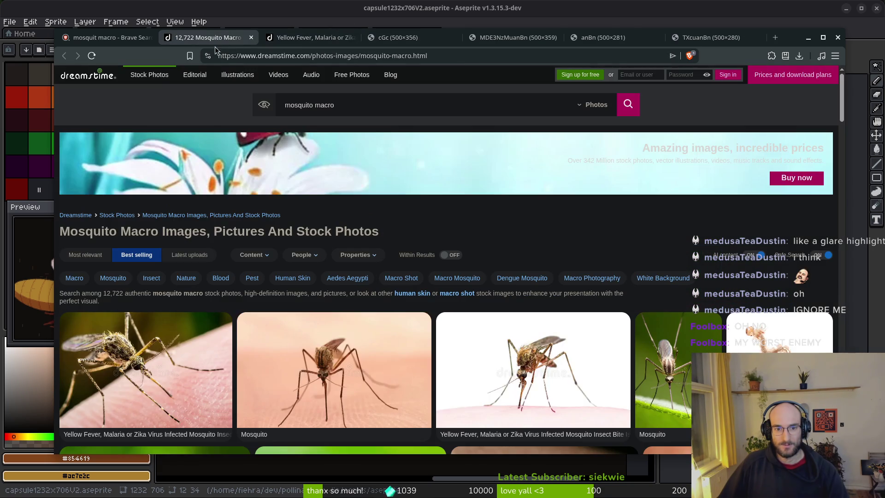
left_click(106, 36)
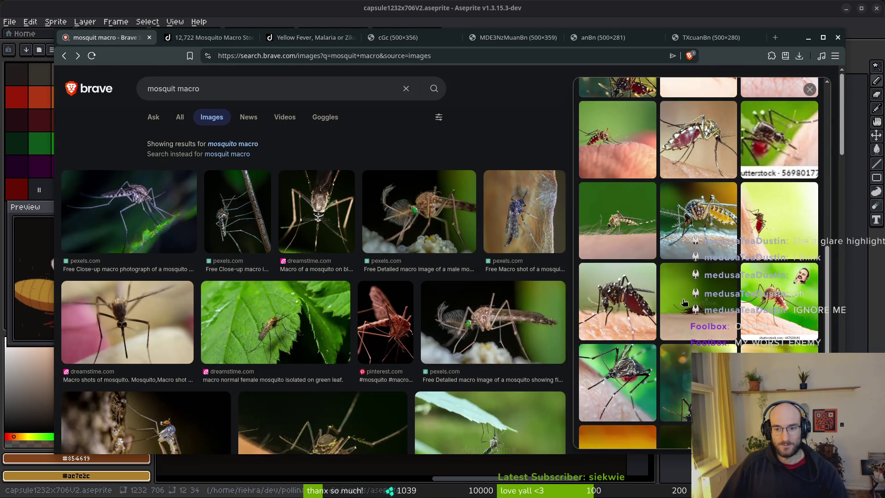
left_click(694, 128)
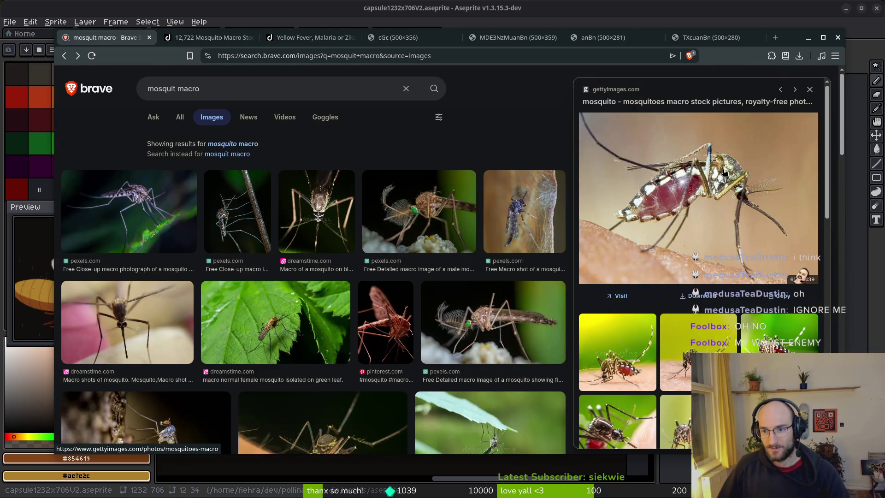
key("alt+Left")
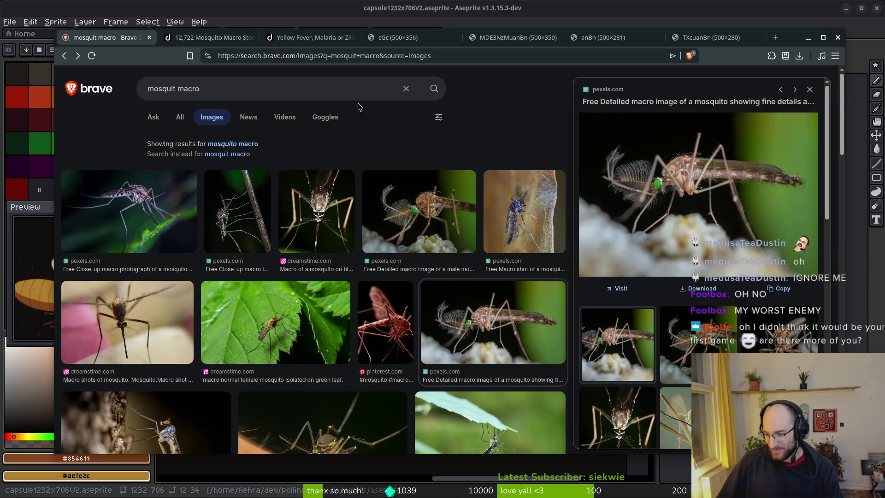
Close the reference image tabs and the browser to return to the sprite
left_click(711, 37)
left_click(761, 37)
left_click(557, 38)
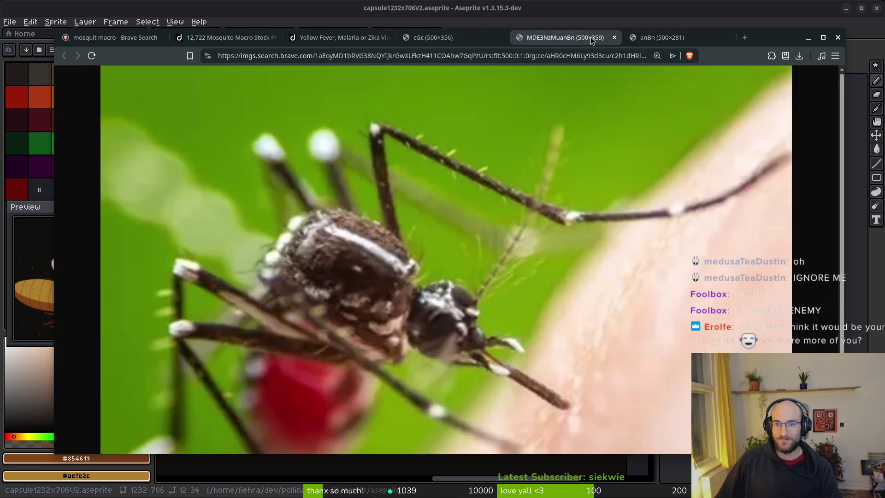
left_click(614, 37)
middle_click(443, 37)
middle_click(323, 37)
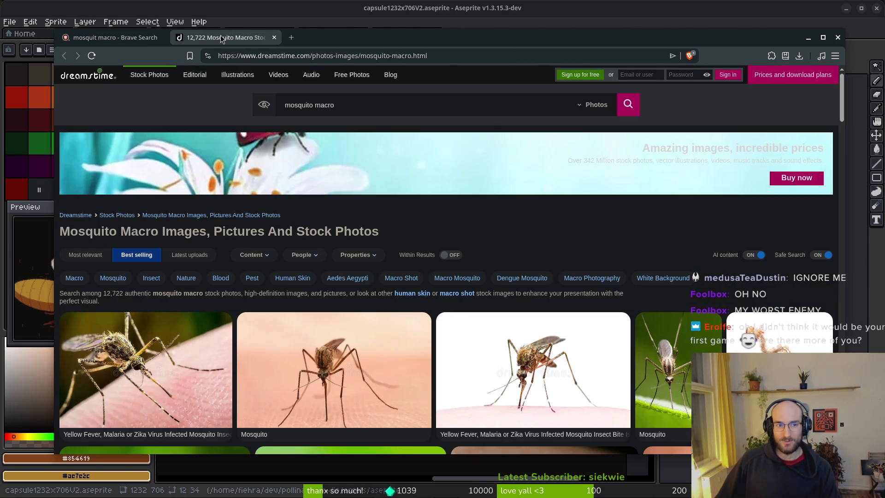
middle_click(220, 37)
left_click(161, 37)
Save the sprite and recentre the view on the mosquito
key("ctrl+s")
left_click_drag(485, 315, 481, 316)
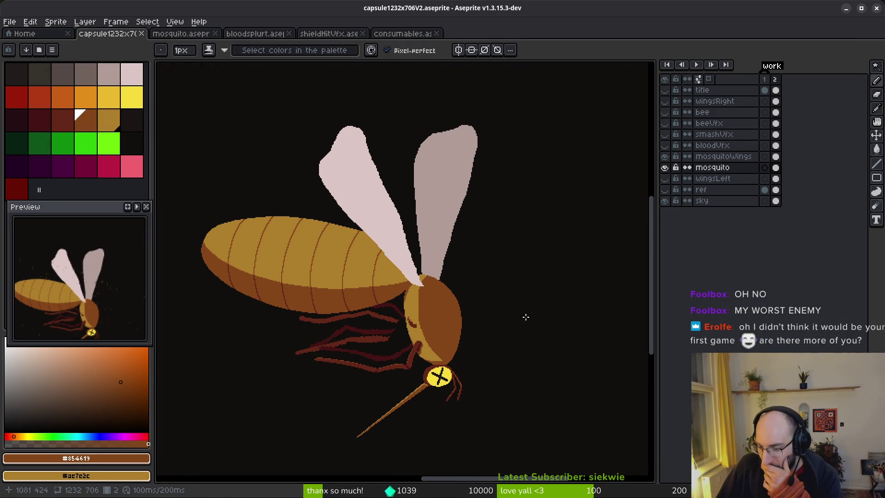
scroll(526, 317, "down", 2)
scroll(454, 287, "up", 2)
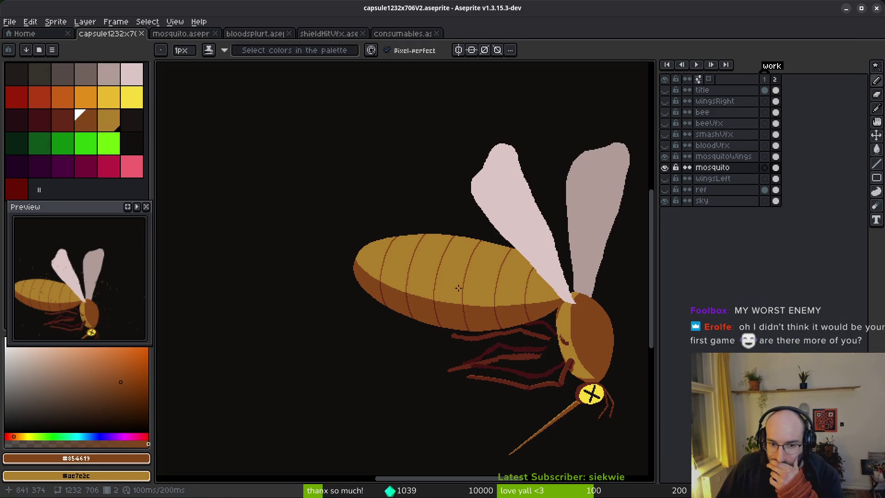
scroll(443, 287, "right", 1)
scroll(613, 344, "right", 1)
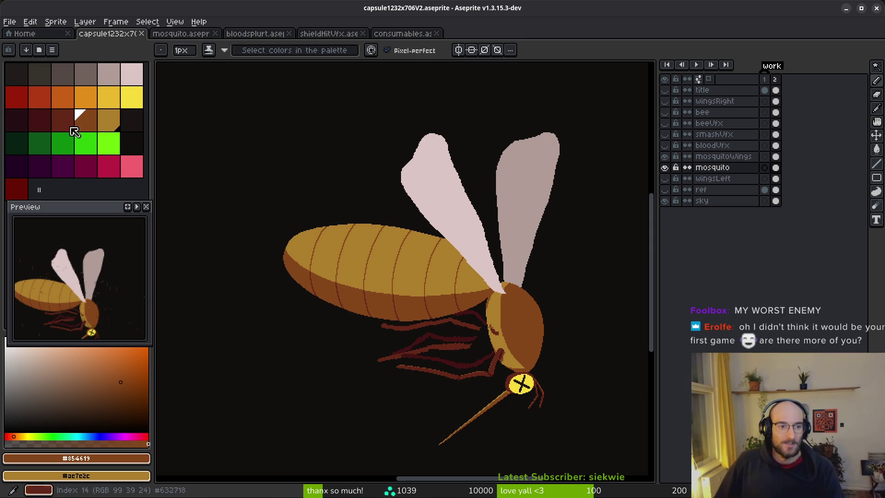
Try flood-filling the gold body with dark brown, then undo the fill
left_click(108, 120)
scroll(516, 338, "up", 3)
scroll(516, 338, "left", 5)
left_click(464, 223, "alt")
key("g")
left_click(408, 226)
key("ctrl+z")
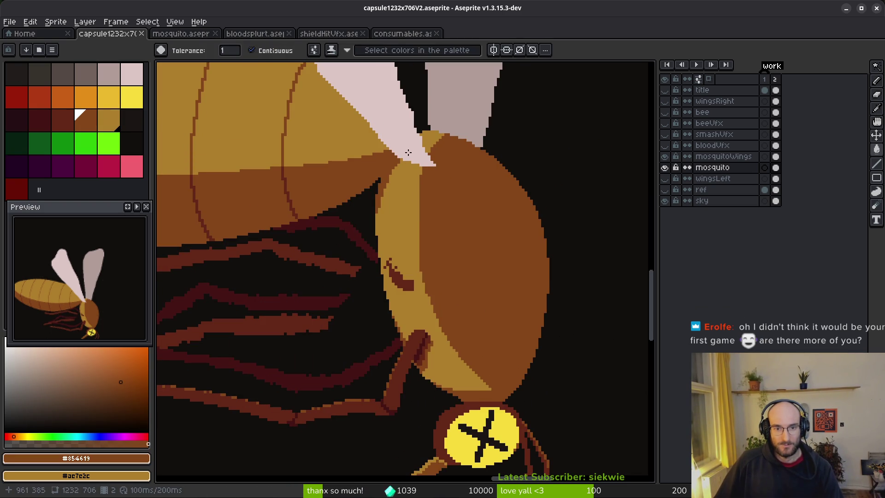
Hide the mosquitoWings layer, draw a brown stair-step edge at the neck joint, and save
scroll(408, 149, "up", 2)
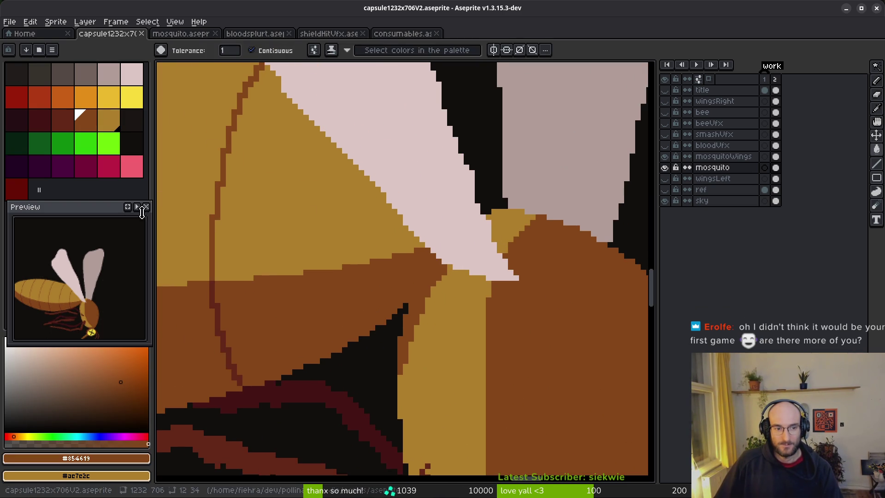
left_click(665, 156)
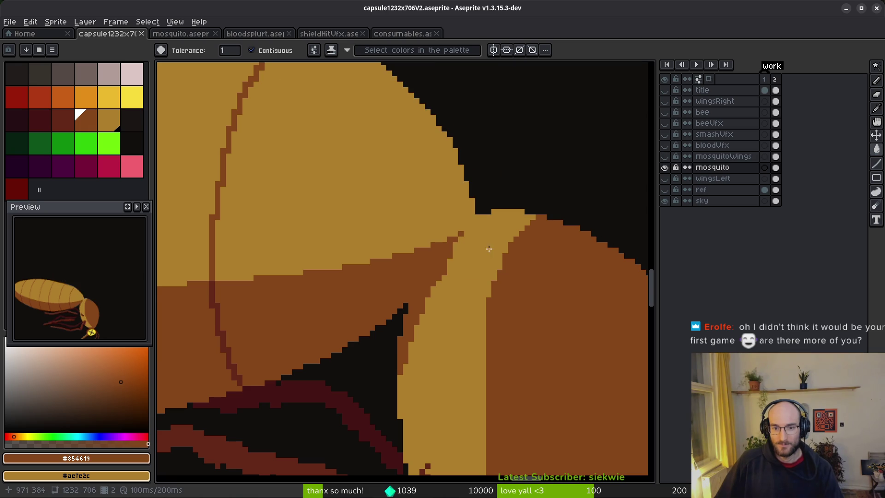
scroll(532, 243, "up", 2)
key("b")
left_click_drag(471, 187, 436, 235)
left_click(485, 231)
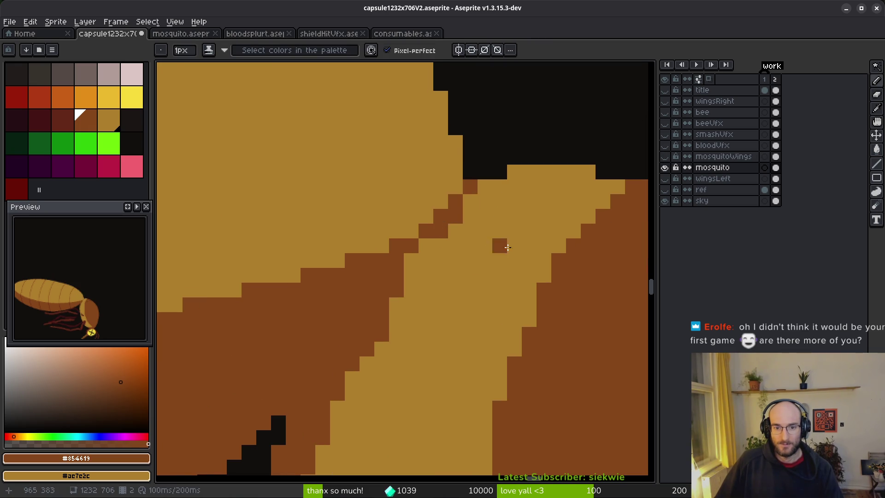
scroll(498, 244, "down", 5)
key("g")
key("ctrl+s")
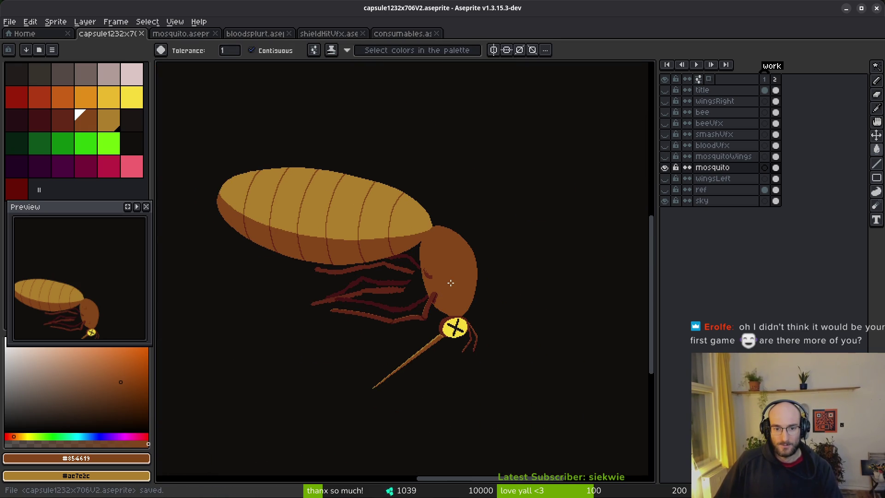
Pick a light ochre colour, place a test pixel, and bring the head into view
scroll(452, 285, "up", 3)
left_click(108, 120)
key("b")
scroll(399, 190, "up", 2)
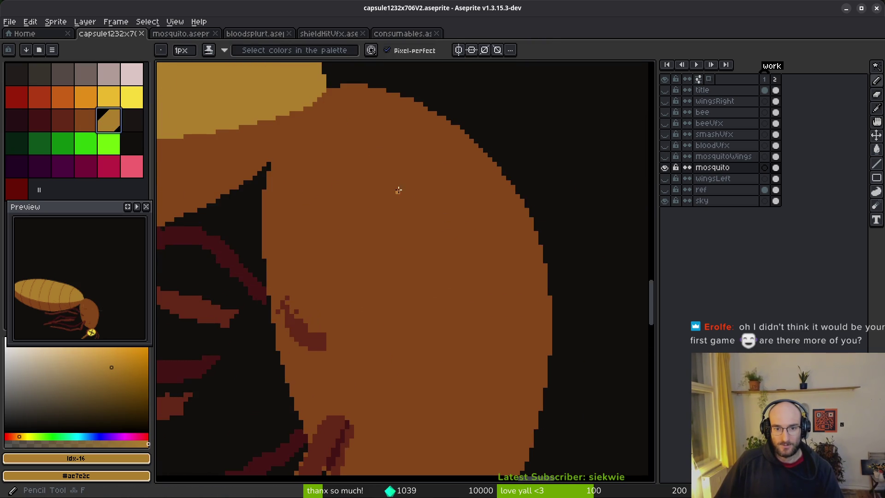
scroll(397, 147, "up", 1)
scroll(436, 201, "down", 1)
left_click(475, 294)
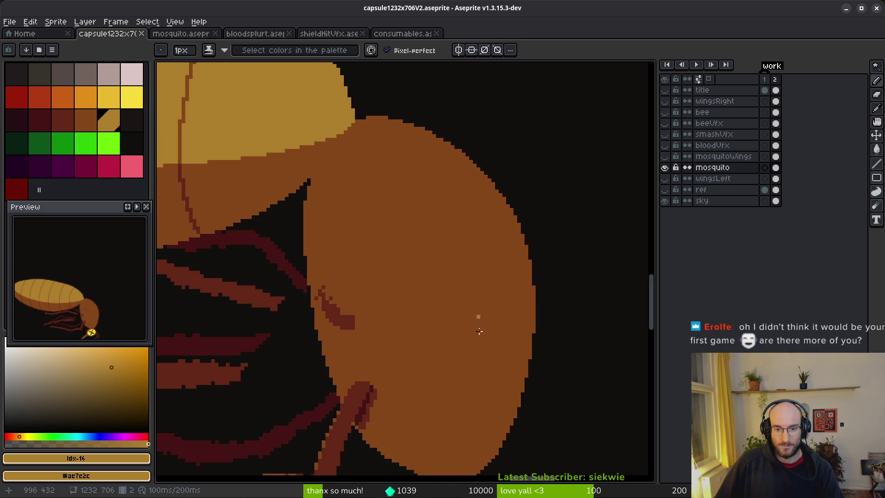
scroll(407, 249, "down", 2)
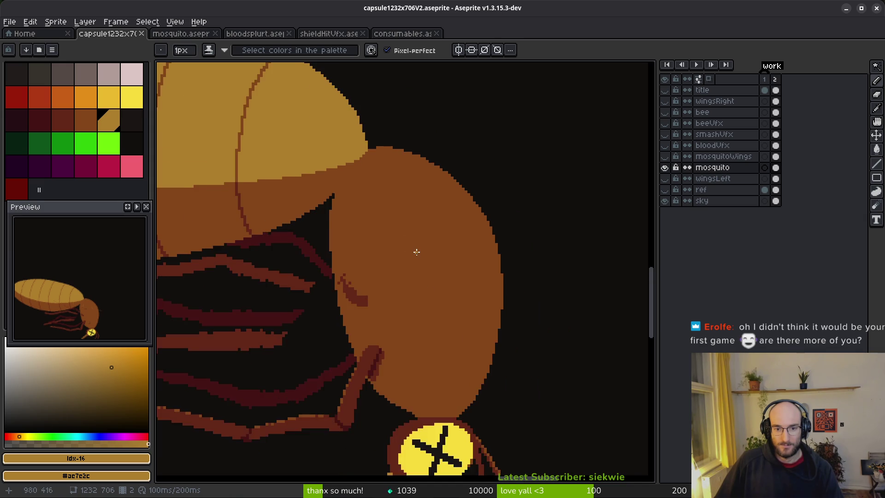
scroll(557, 270, "down", 2)
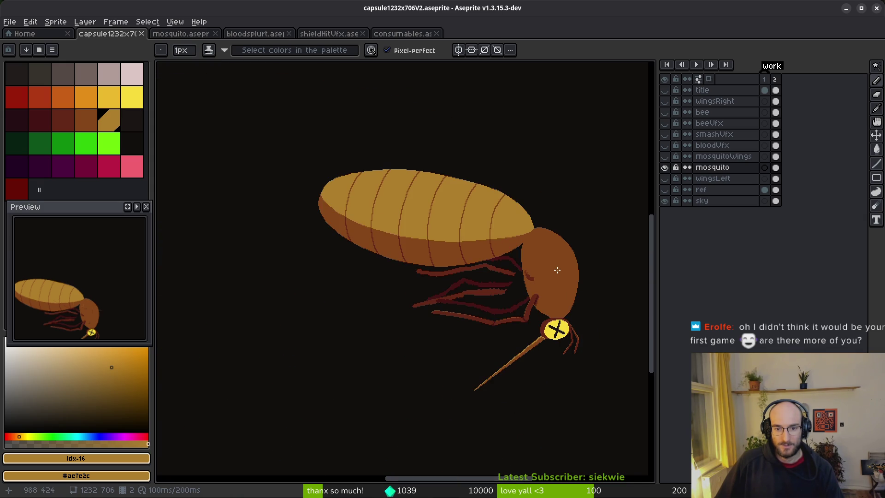
mouse_move(440, 222)
left_mouse_down()
mouse_move(439, 244)
mouse_move(419, 244)
left_mouse_up()
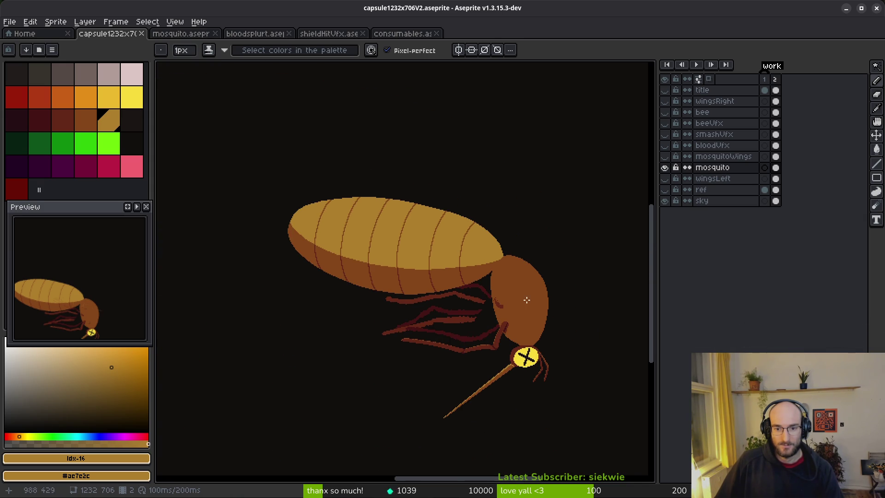
scroll(476, 265, "up", 3)
left_click_drag(476, 265, 440, 256)
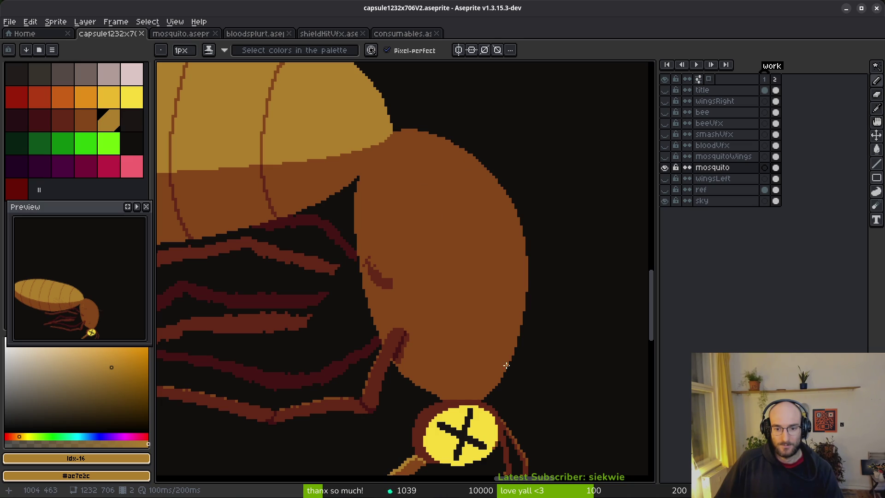
Draw a light ochre highlight line up the head, then erase and trim its lower outline
left_click_drag(511, 354, 483, 341)
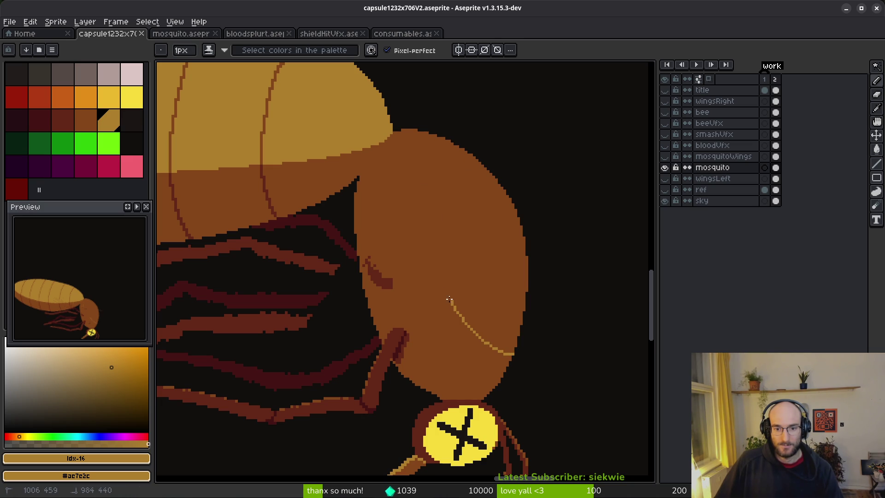
left_click_drag(426, 249, 419, 201)
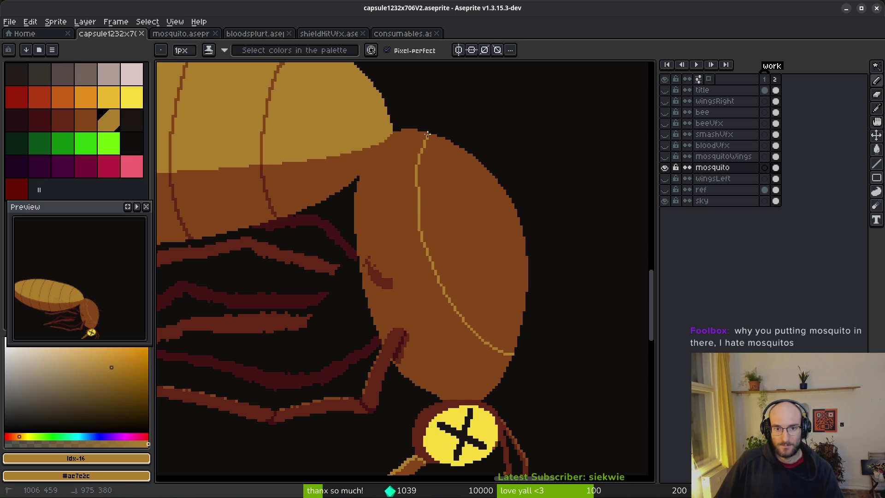
scroll(496, 340, "up", 3)
key("l")
mouse_move(483, 257)
left_mouse_down()
mouse_move(481, 287)
mouse_move(453, 346)
left_mouse_up()
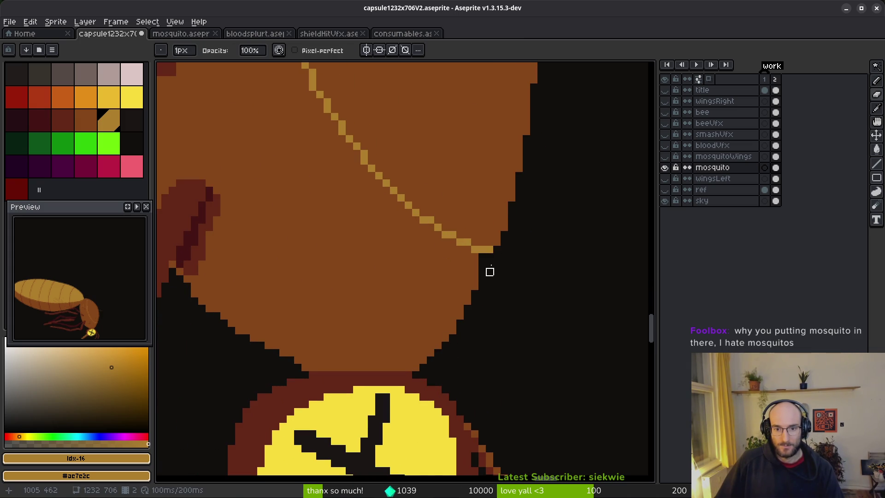
scroll(518, 275, "down", 2)
scroll(507, 310, "up", 2)
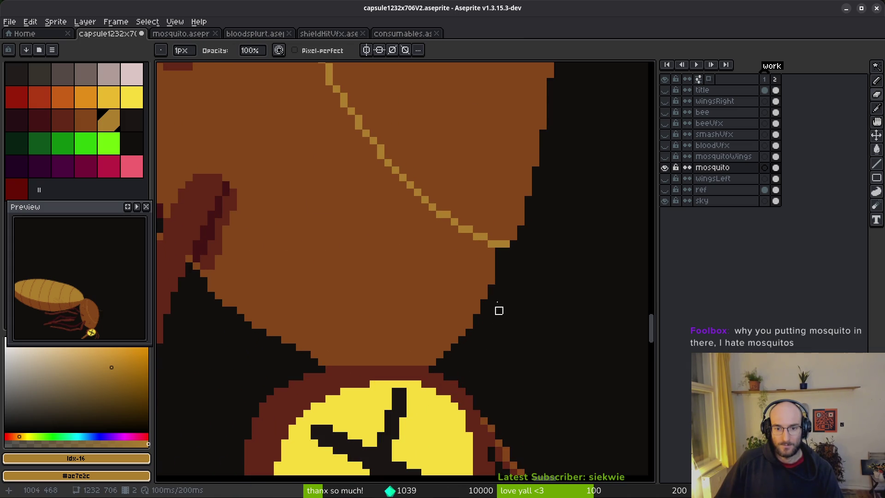
left_click_drag(491, 274, 484, 310)
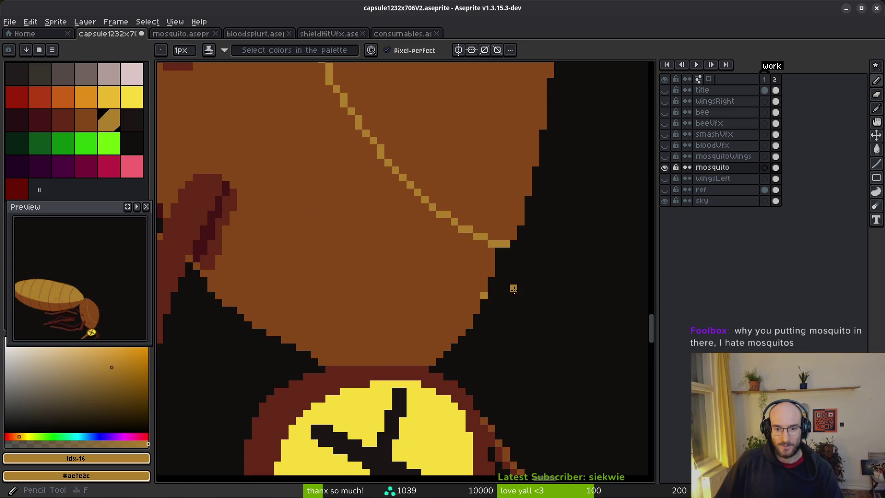
Pick the head's brown and save capsule1232x706V2.aseprite
left_click(483, 290, "alt")
key("ctrl+s")
left_click_drag(444, 301, 463, 270)
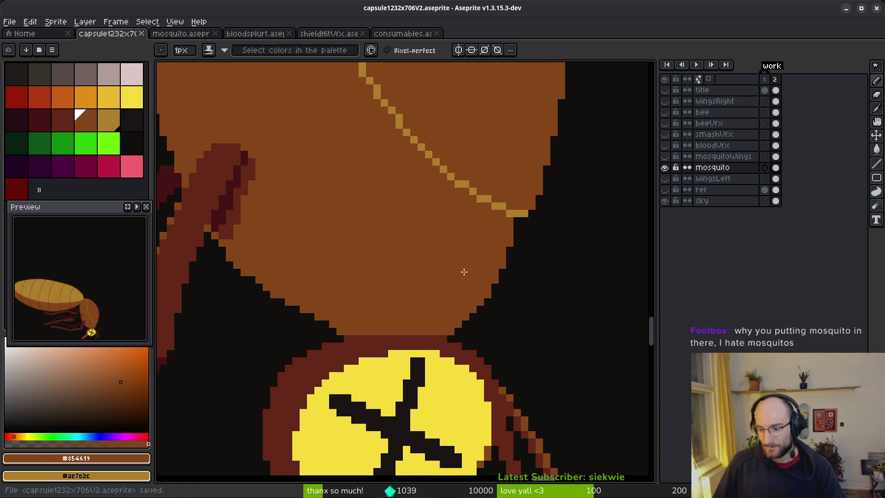
scroll(495, 280, "down", 5)
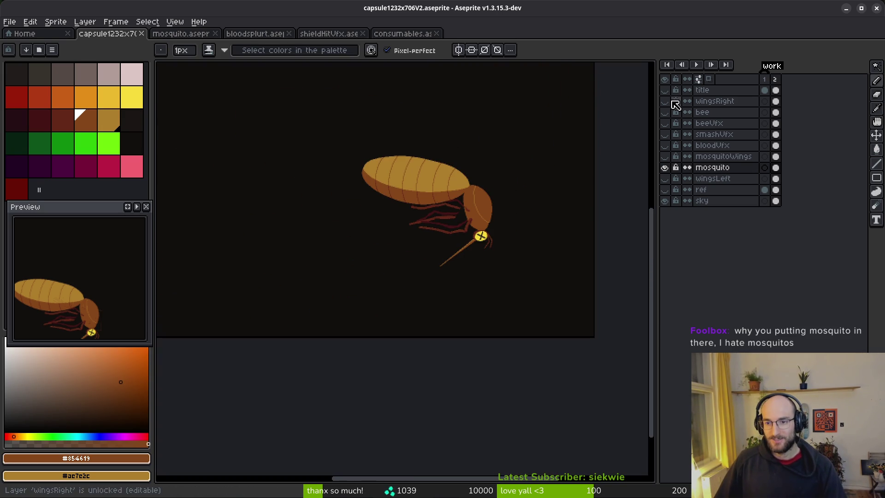
Show the bee, beeVfx, bloodVfx, mosquito wings, wingsRight and wingsLeft layers
left_click(665, 112)
left_click(665, 123)
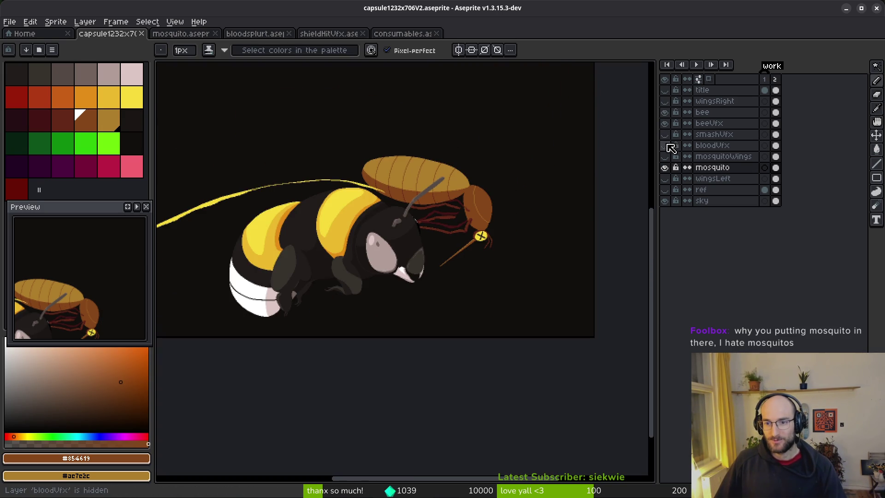
left_click(665, 145)
left_click(665, 156)
left_click(665, 101)
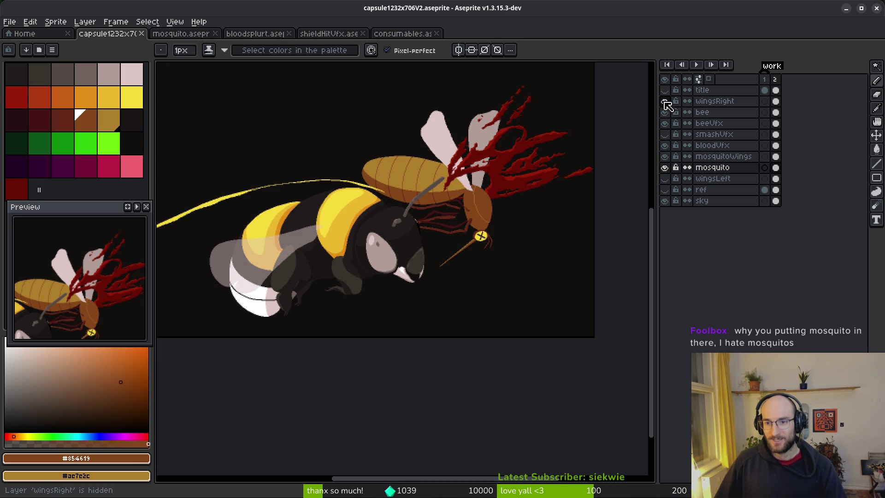
left_click(665, 179)
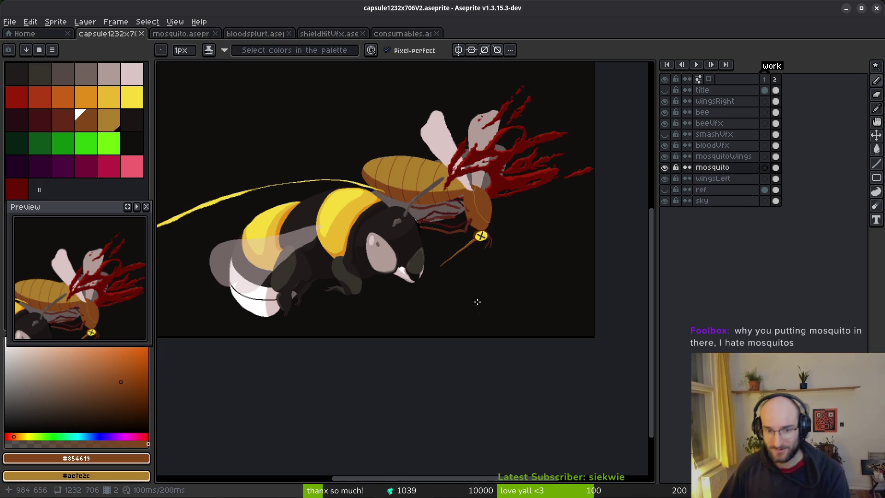
scroll(475, 245, "down", 1)
scroll(478, 303, "up", 1)
scroll(466, 300, "down", 1)
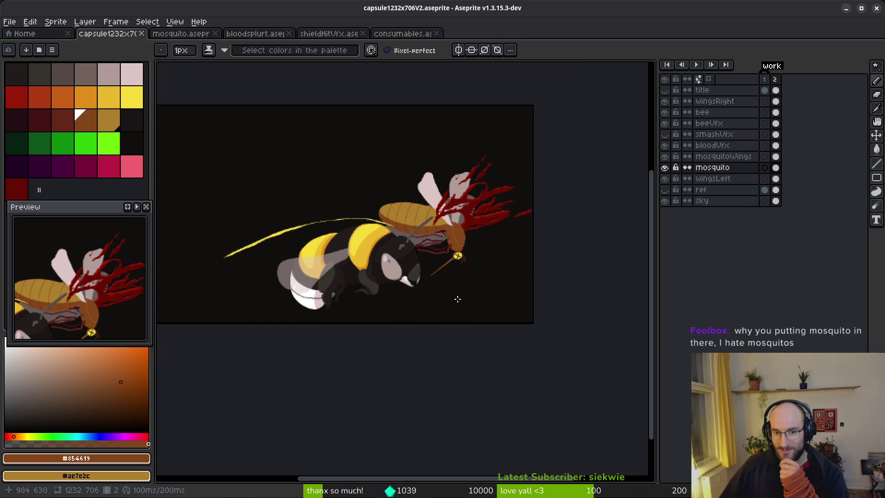
Preview the Pollinate or Die title, hide it again, and zoom to check the scene
left_click(664, 90)
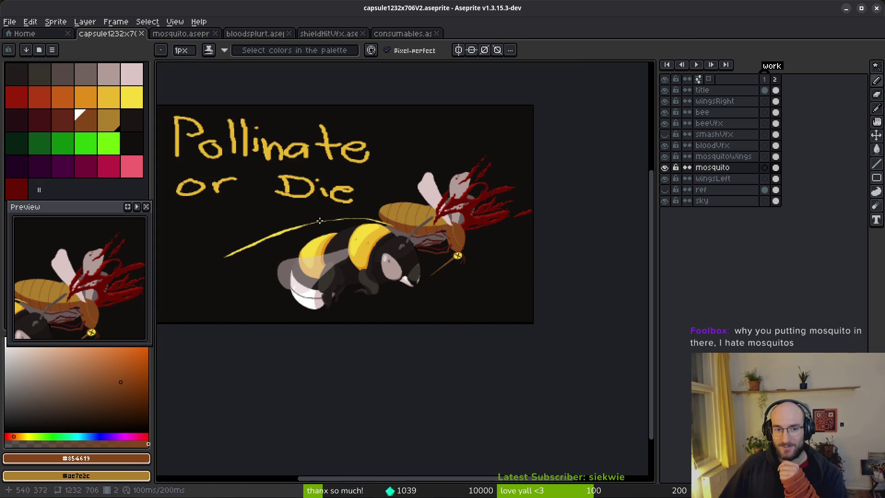
scroll(450, 267, "up", 1)
scroll(450, 267, "down", 1)
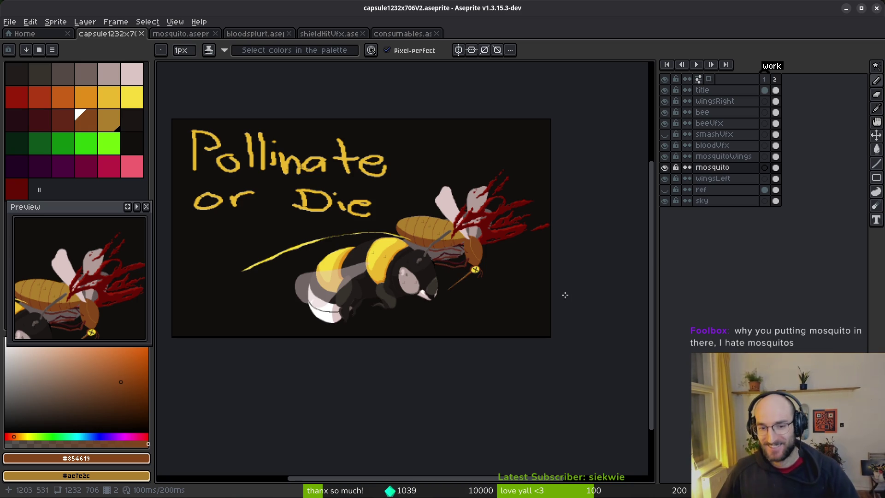
left_click(665, 91)
key("minus")
key("plus")
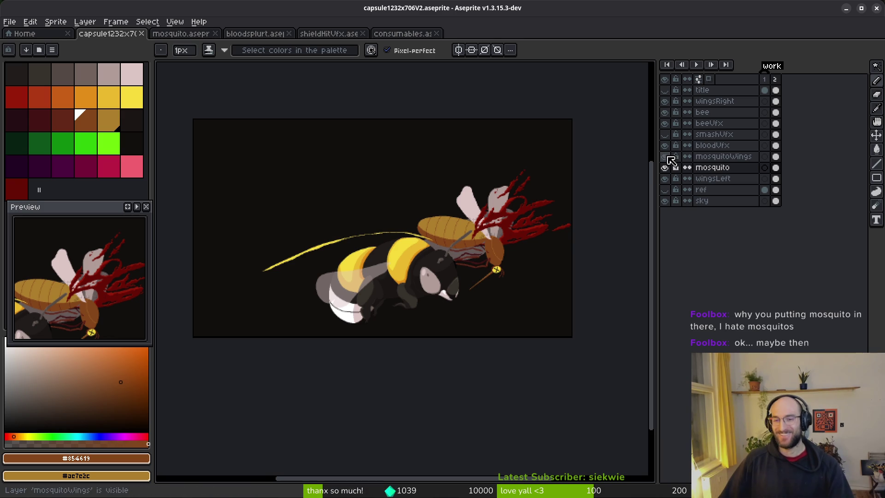
Hide the wingsLeft, beeVfx, bee and wingsRight layers, leaving the mosquito and blood splatter
left_click(665, 179)
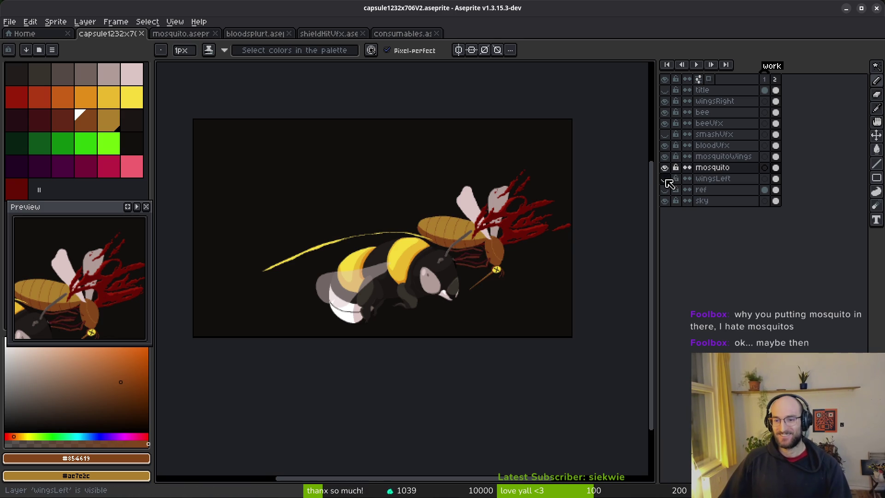
left_click(665, 123)
left_click(665, 112)
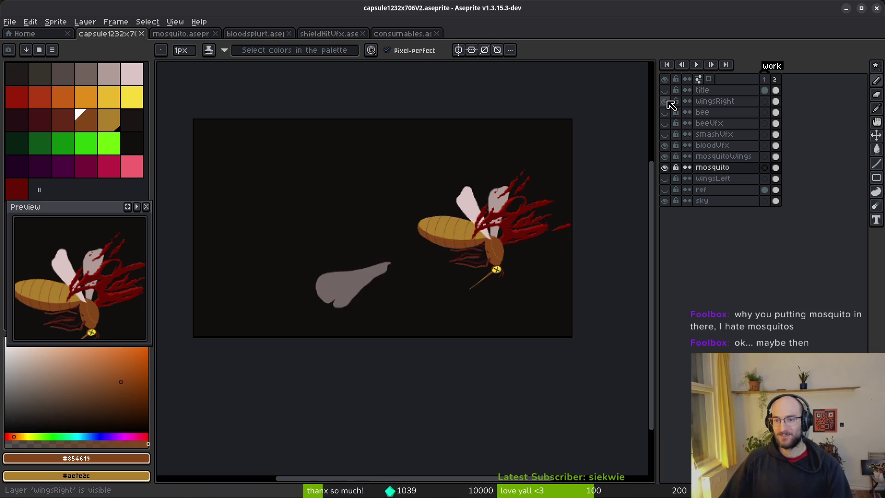
left_click(665, 101)
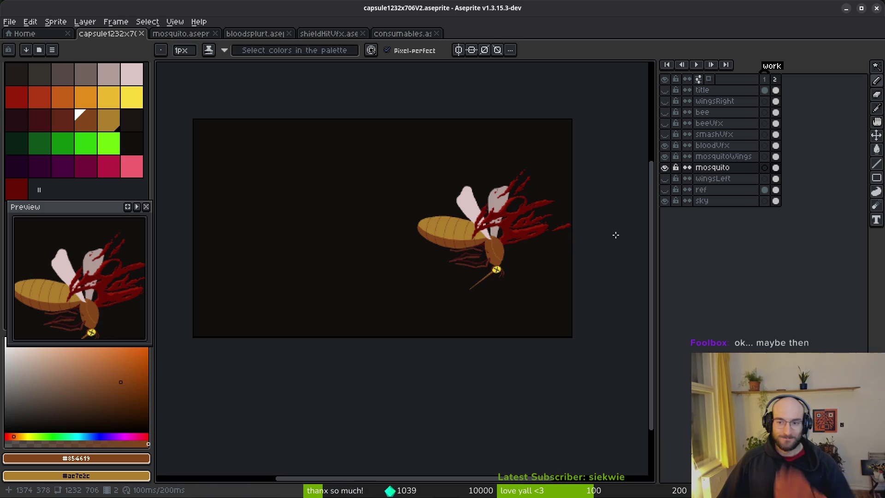
scroll(527, 280, "up", 1)
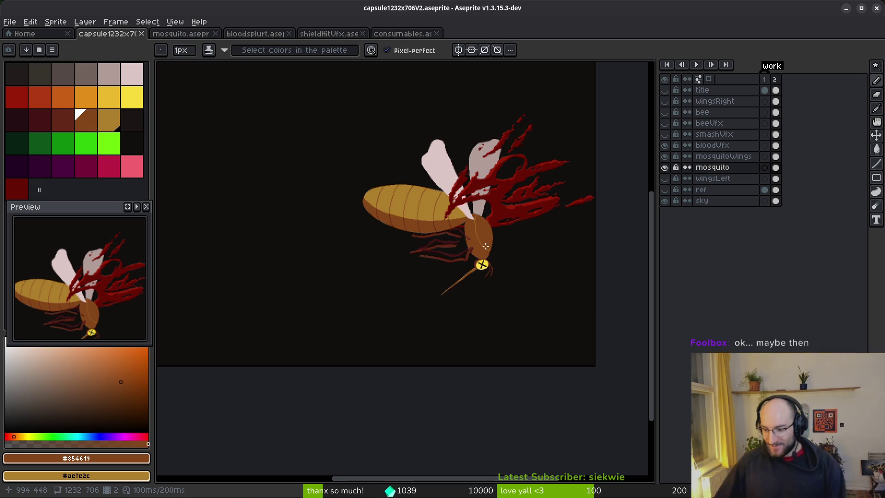
scroll(422, 282, "up", 5)
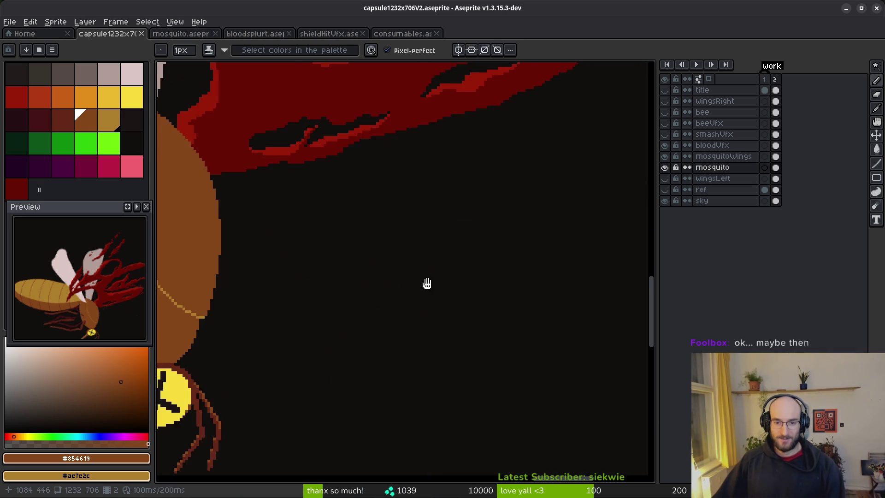
Bucket-fill the right half of the mosquito's head with the gold #ac7c2c
scroll(422, 282, "left", 5)
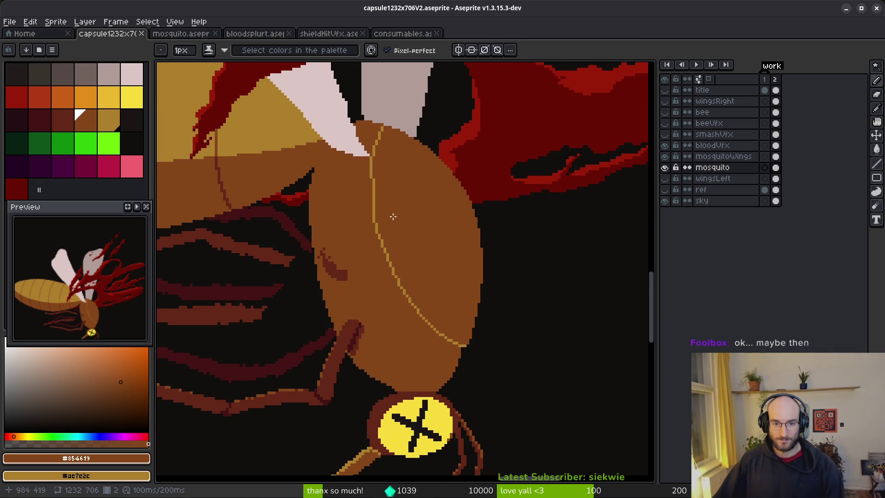
scroll(390, 236, "up", 2)
left_click(374, 199, "alt")
key("g")
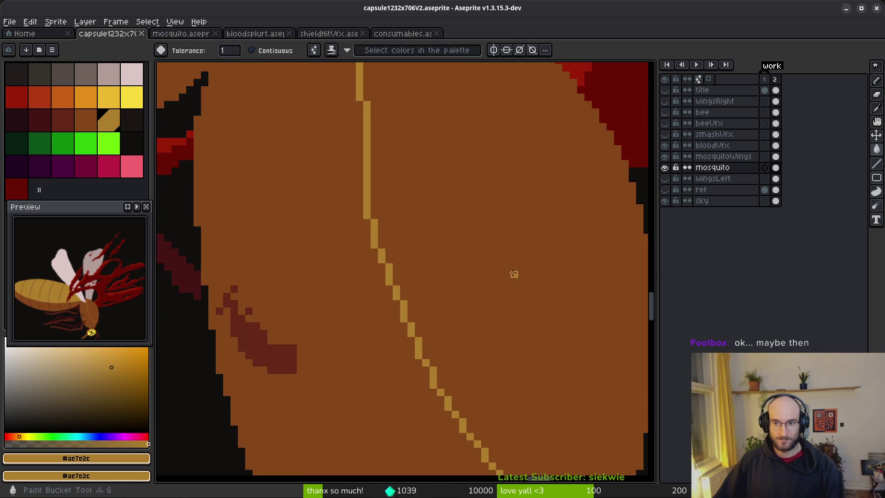
left_click(511, 269)
Draw a bright yellow highlight stroke along the head and fill two yellow stripes
scroll(509, 263, "down", 2)
scroll(508, 270, "down", 1)
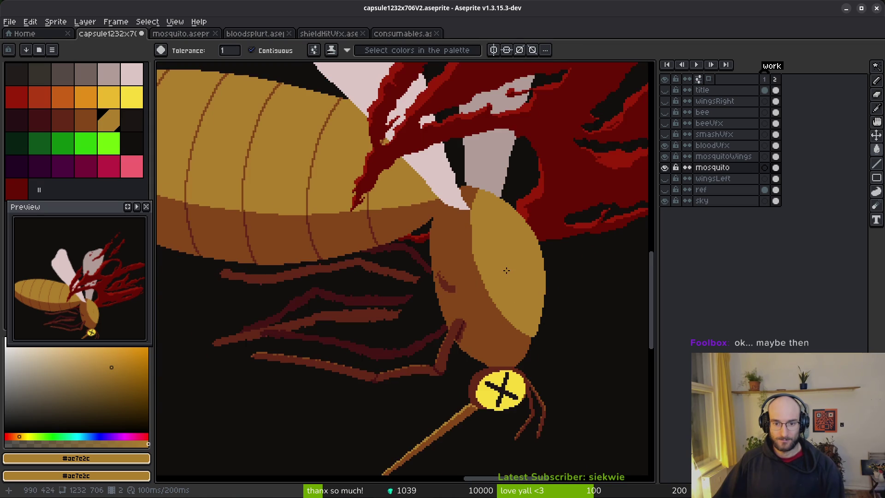
scroll(502, 268, "up", 1)
left_click(132, 97)
key("b")
scroll(495, 174, "up", 1)
mouse_move(483, 168)
left_mouse_down()
mouse_move(549, 338)
mouse_move(520, 218)
mouse_move(556, 222)
mouse_move(571, 283)
left_mouse_up()
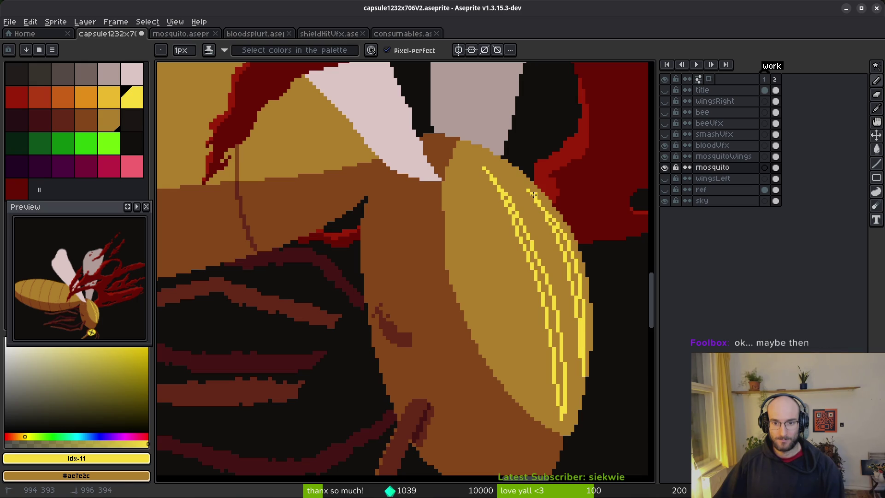
key("g")
left_click(574, 272)
left_click(540, 262)
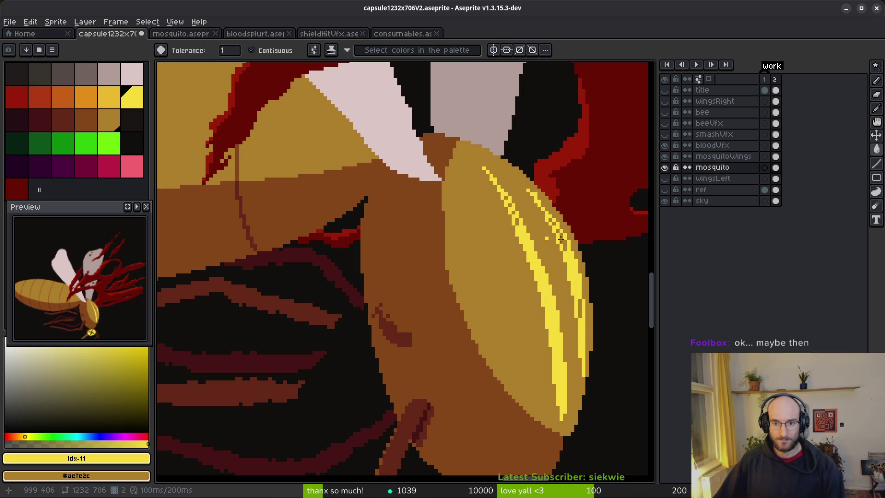
Briefly show the bee layer to check the composition, then hide it again
scroll(579, 307, "down", 5)
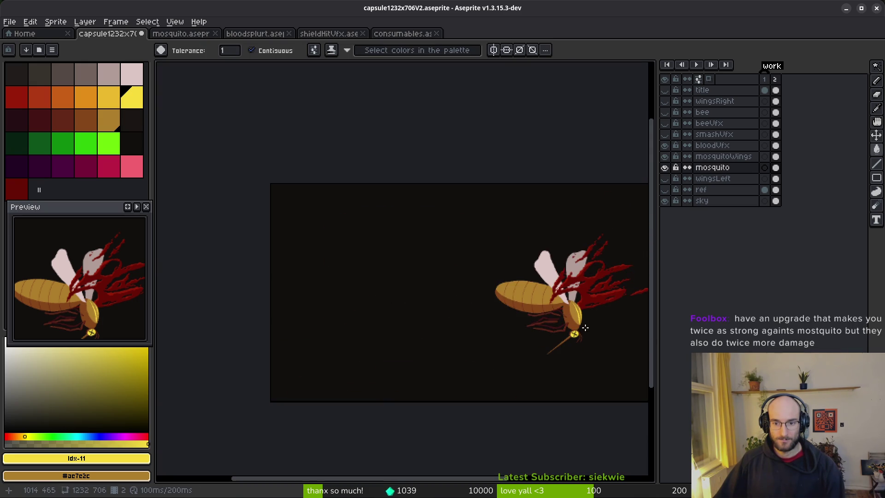
scroll(589, 334, "up", 3)
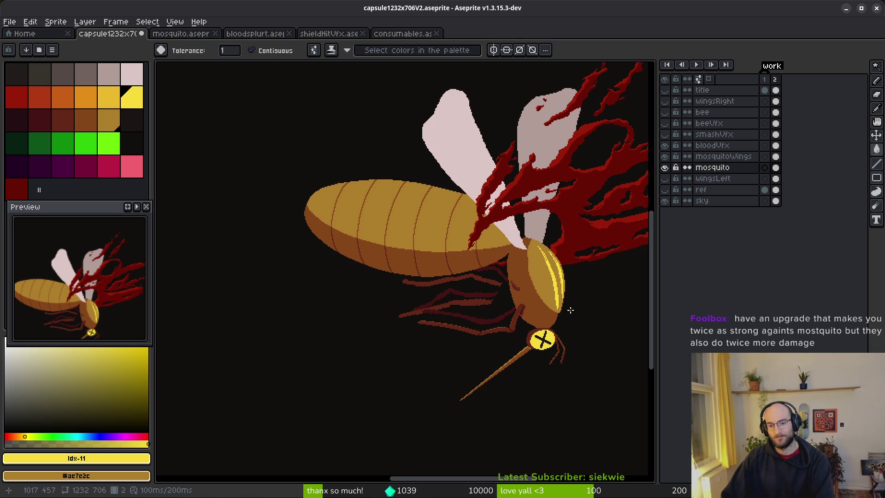
scroll(570, 310, "down", 2)
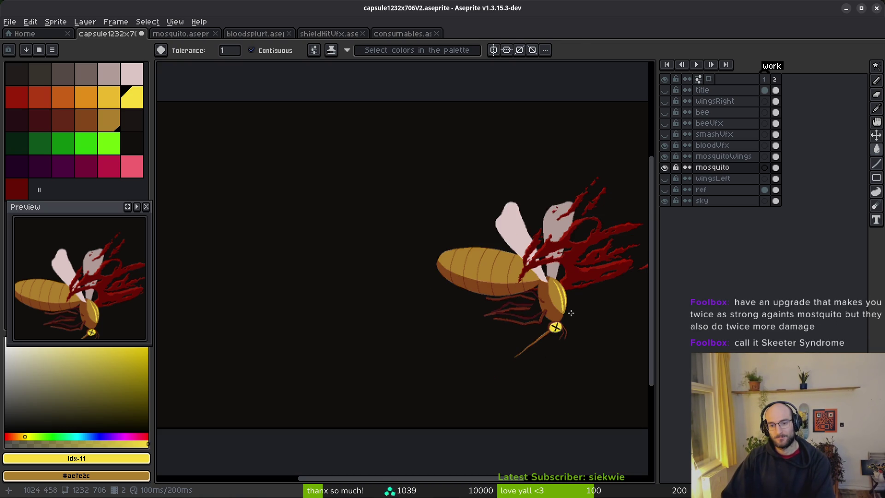
left_click(665, 113)
left_click(665, 113)
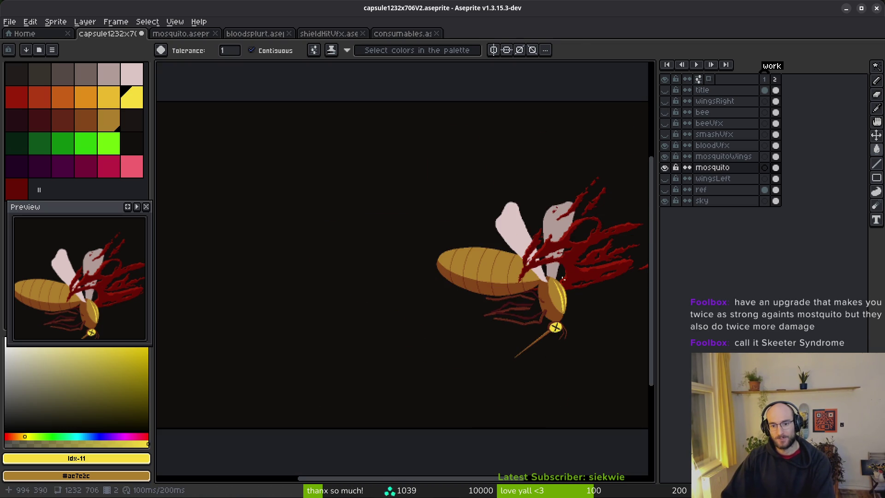
Recolour the yellow stripes a slightly darker gold, undoing a stray fill and touching up pixels
scroll(558, 299, "up", 3)
left_click(114, 94)
scroll(457, 244, "up", 2)
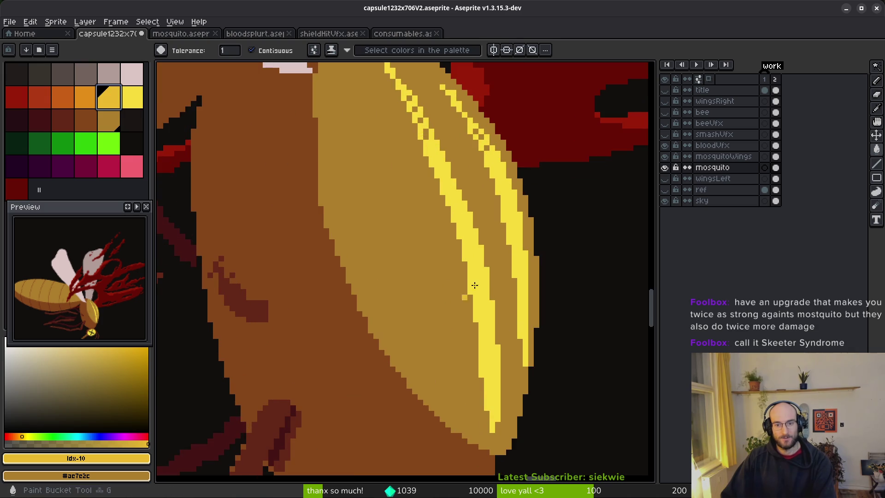
left_click(471, 230)
left_click(491, 221)
key("ctrl+z")
left_click(506, 204)
scroll(507, 203, "up", 2)
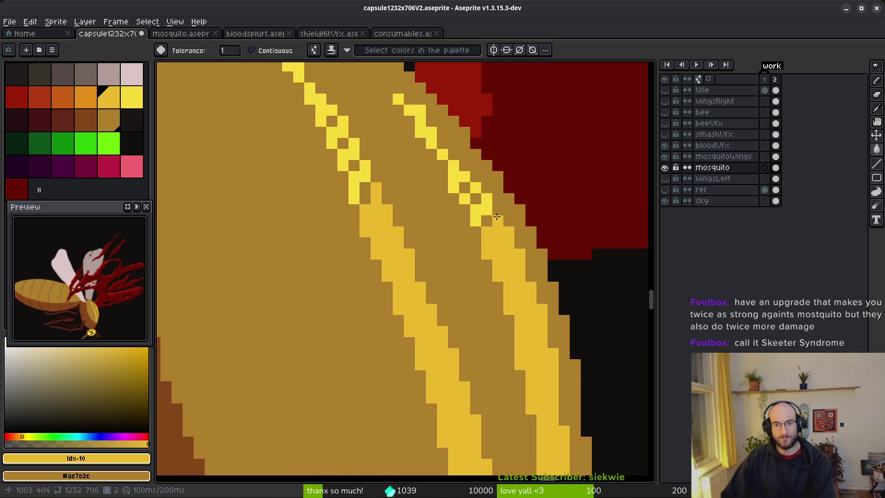
key("b")
left_click_drag(332, 133, 355, 199)
left_click(366, 173)
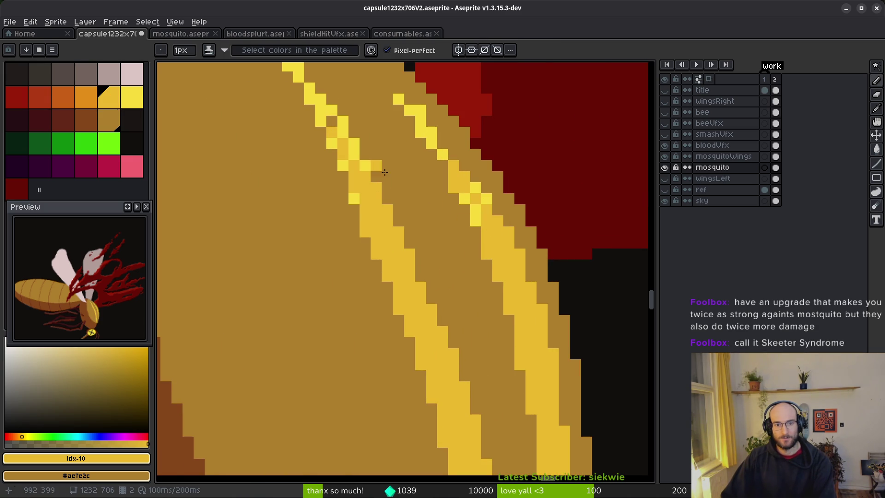
scroll(365, 173, "down", 2)
Warm the selected stripes' bright yellow with Replace Color and save the sprite
key("q")
mouse_move(306, 237)
left_mouse_down()
mouse_move(534, 258)
mouse_move(576, 385)
left_mouse_up()
key("i")
left_click(499, 317)
key("shift+r")
key("ctrl+s")
scroll(378, 164, "down", 2)
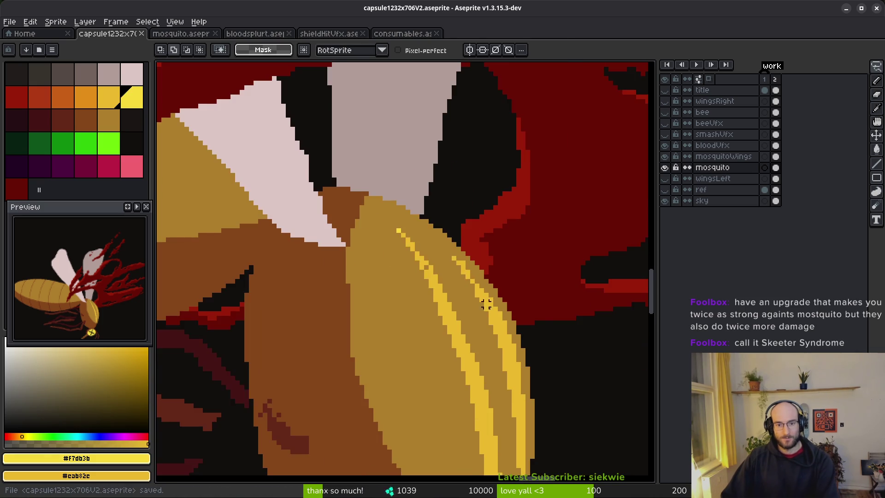
scroll(358, 217, "up", 2)
left_click(517, 224, "alt")
key("b")
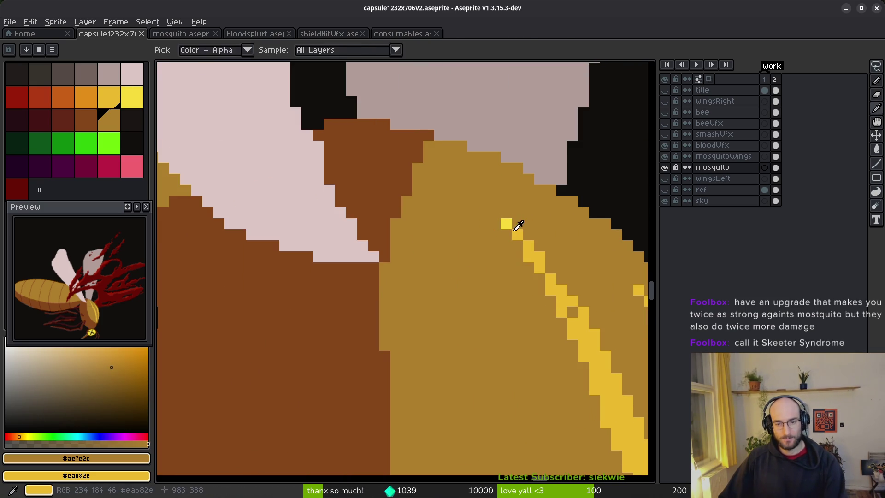
left_click(517, 234, "alt")
scroll(528, 258, "down", 3)
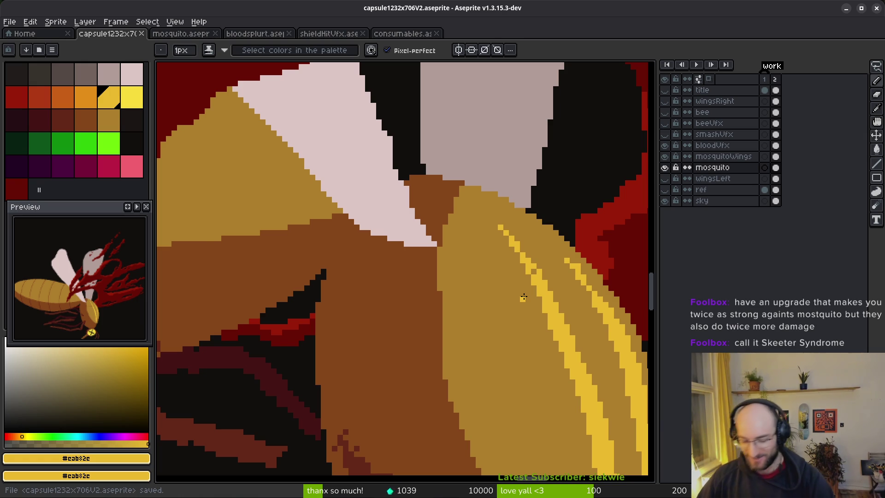
In the terminal, open Vim on the current project folder with 'vim .'
key("alt+Tab")
type("cd de")
key("BackSpace")
key("BackSpace")
key("BackSpace")
type("vim .")
key("Return")
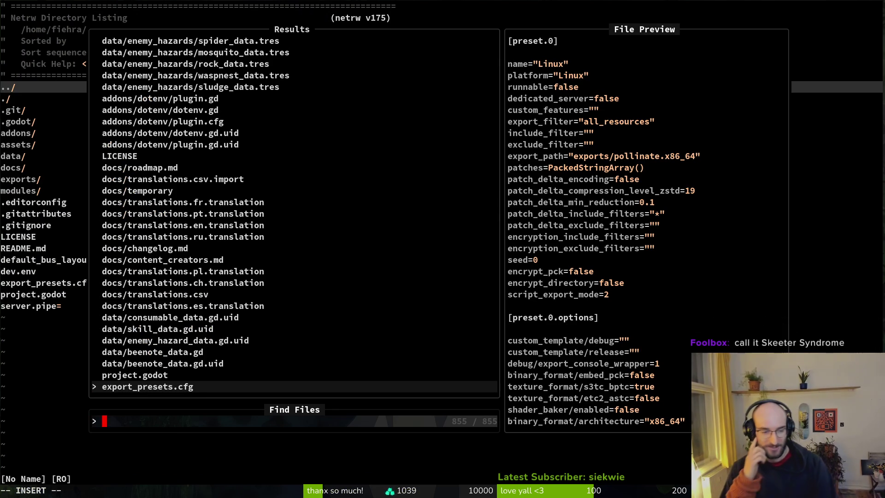
Open README.md and duplicate the 'increased smash range' line in the flower buffs section
type("rea")
key("Return")
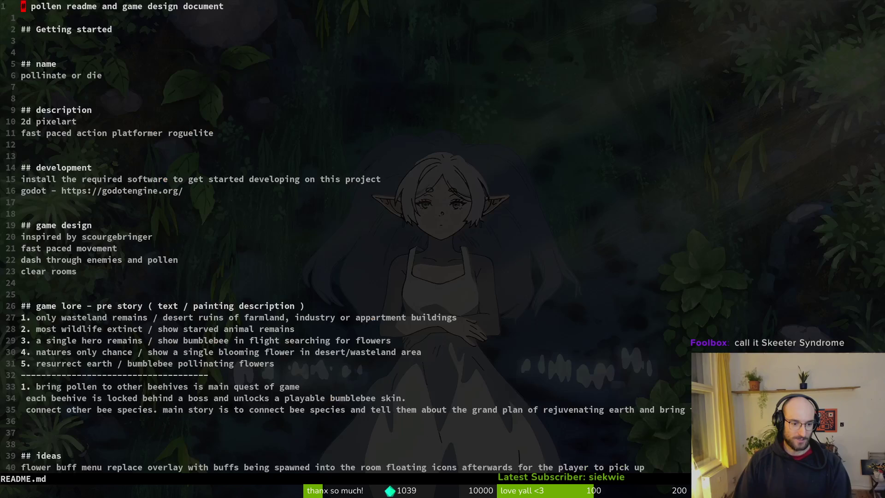
key("ctrl+d")
key("ctrl+d")
key("ctrl+d")
key("ctrl+d")
key("ctrl+d")
key("ctrl+d")
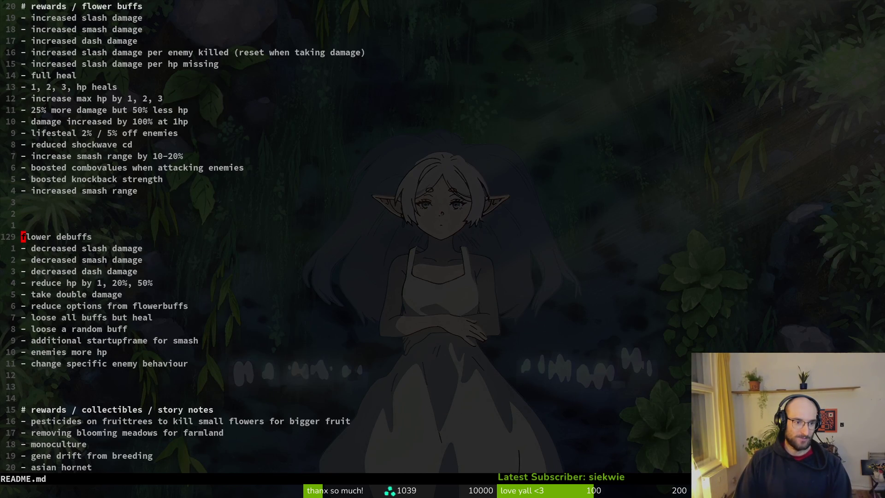
key("k")
key("k")
key("k")
key("y")
key("y")
key("p")
key("w")
Strip the old wording from the duplicated line so it can hold the new buff
key("c")
key("e")
key("Escape")
key("l")
key("l")
key("l")
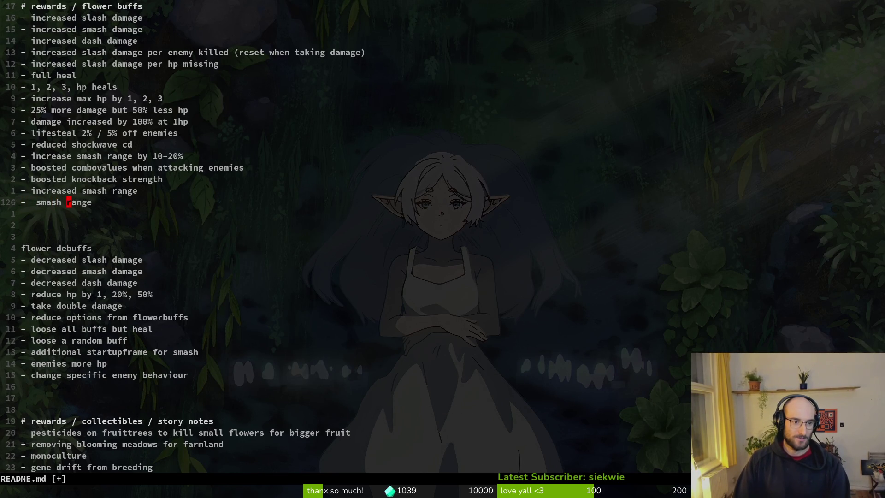
key("A")
key("BackSpace")
key("BackSpace")
key("BackSpace")
Write 'double damage to specific enemies (skeeter syndrome)' on the new line and save
type("dou")
key("BackSpace")
key("BackSpace")
key("BackSpace")
type("double damage to specific enemies")
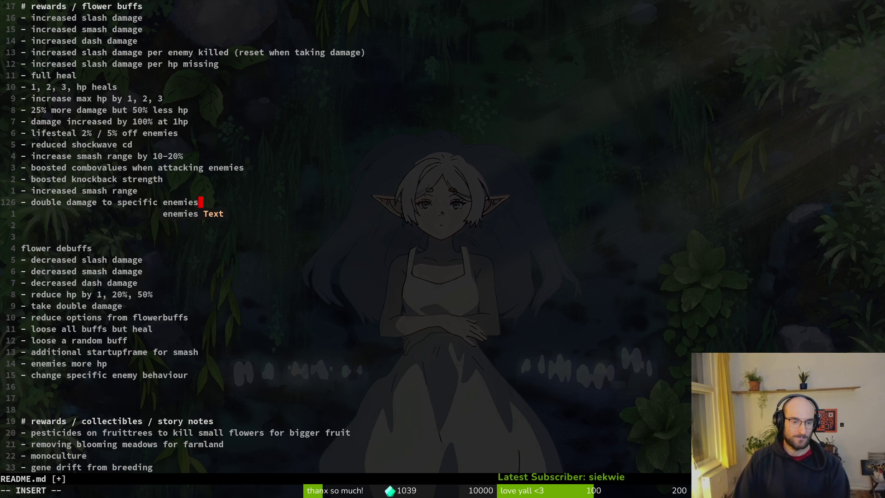
type(" (skeeter syndrome")
key("Escape")
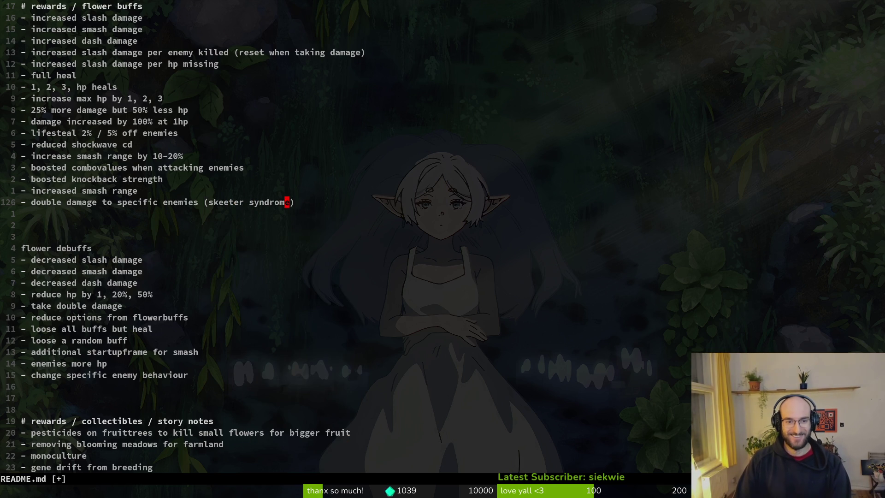
type(":w")
key("Return")
Add 'eg.' before skeeter so it reads '(eg. skeeter syndrome)', and save
key("b")
key("b")
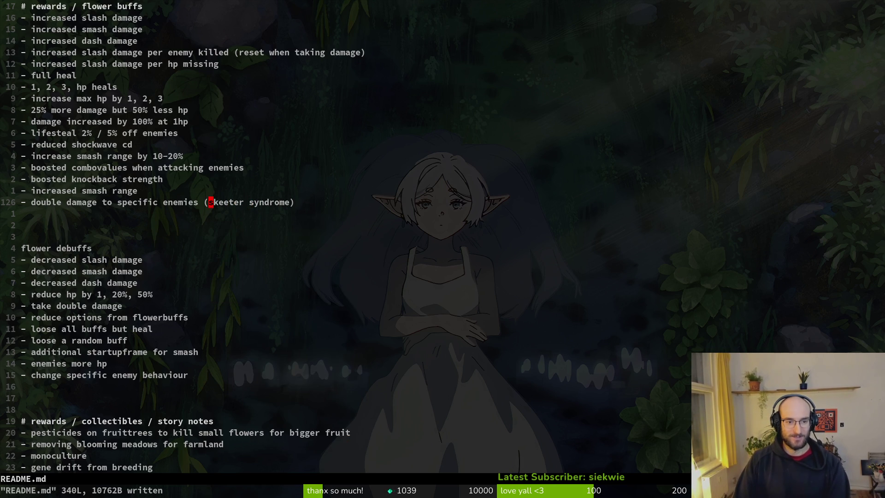
type("ies (eg.")
key("Escape")
type("la")
key("Escape")
type(":w")
key("Return")
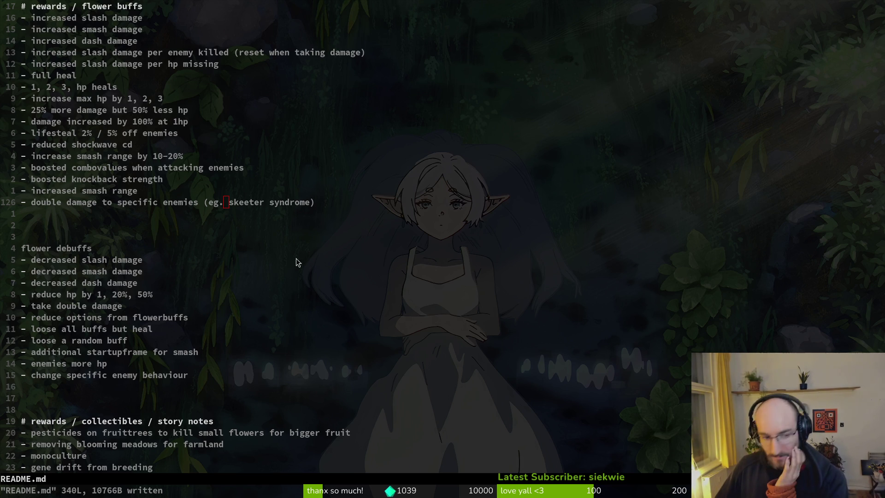
Save and quit README.md with :wq, then return to Aseprite
type("vk:wq")
key("Return")
type(":wq")
key("Return")
key("alt+Tab")
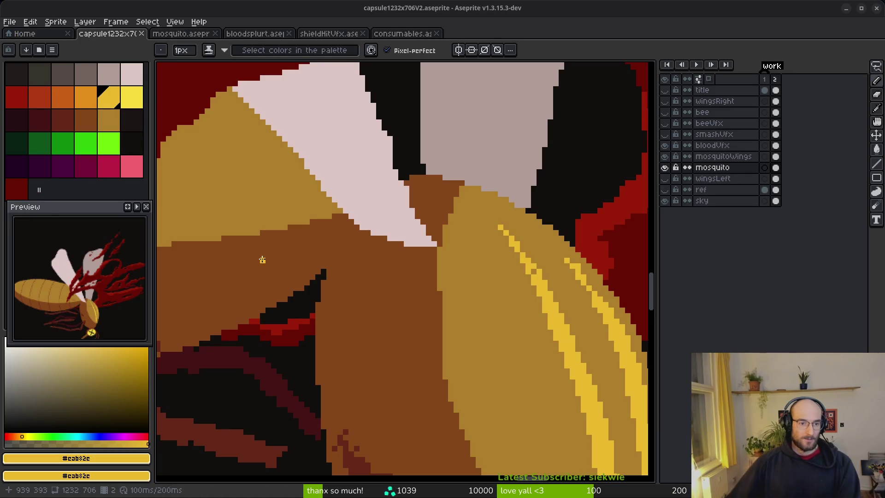
Draw a yellow highlight stripe down the mosquito's amber thorax
scroll(375, 197, "down", 3)
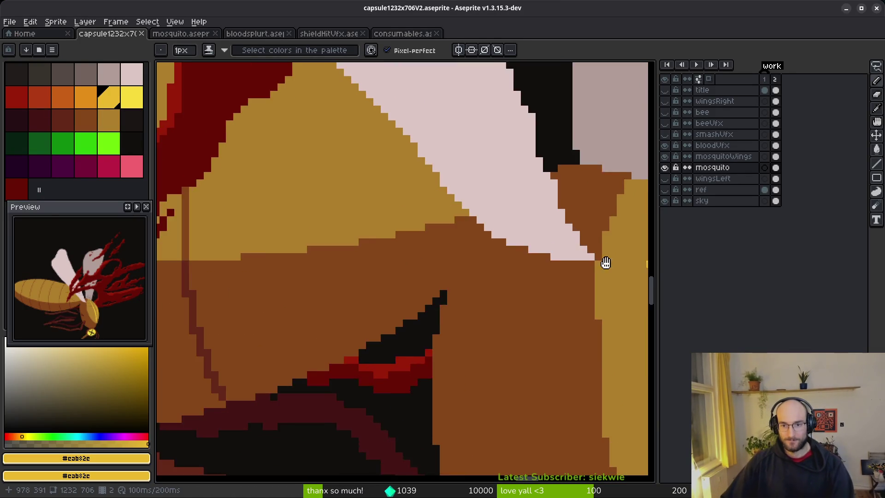
scroll(309, 233, "up", 3)
left_click(306, 277)
mouse_move(258, 154)
left_mouse_down()
mouse_move(332, 229)
mouse_move(345, 282)
left_mouse_up()
Pick the ochre #ac7c2c and repaint part of the yellow stripe with it
scroll(344, 283, "down", 3)
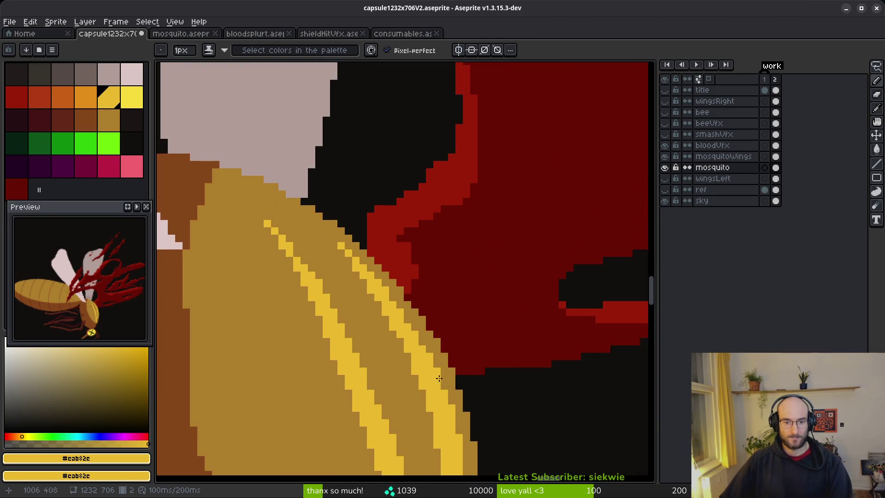
scroll(248, 127, "down", 1)
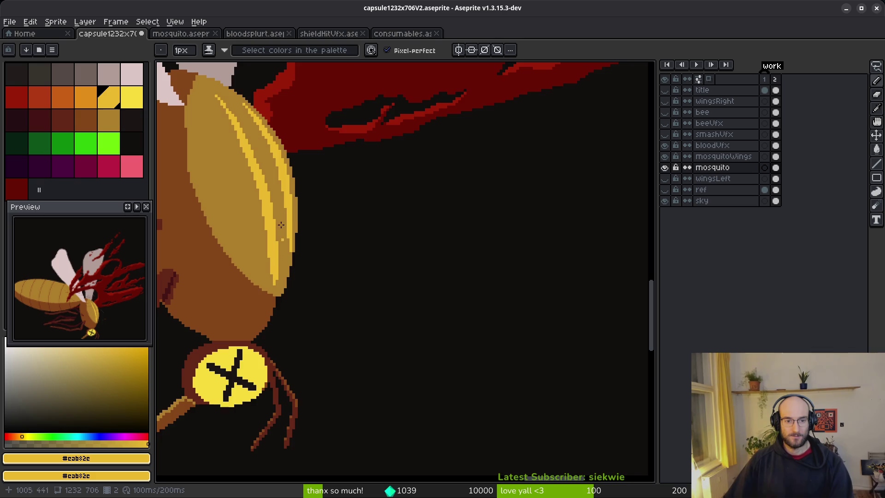
scroll(442, 242, "up", 4)
left_click_drag(441, 242, 435, 307)
left_click_drag(383, 283, 383, 261)
left_click(375, 233, "alt")
mouse_move(383, 227)
left_mouse_down()
mouse_move(384, 279)
mouse_move(398, 323)
left_mouse_up()
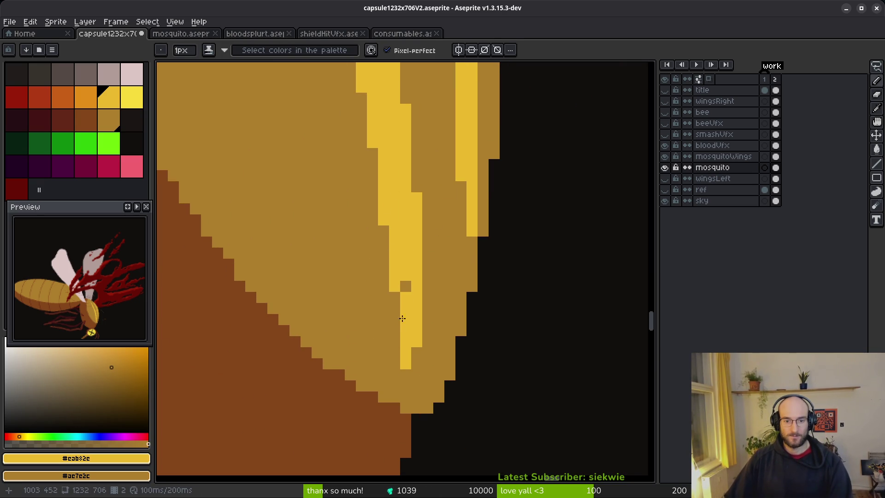
Save capsule1232x706V2.aseprite and bring the neck joint into view
scroll(442, 266, "down", 4)
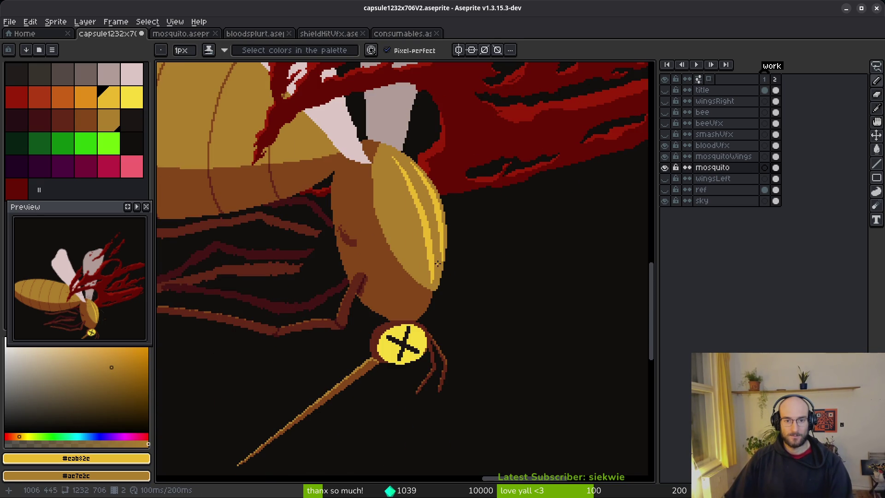
scroll(440, 257, "down", 3)
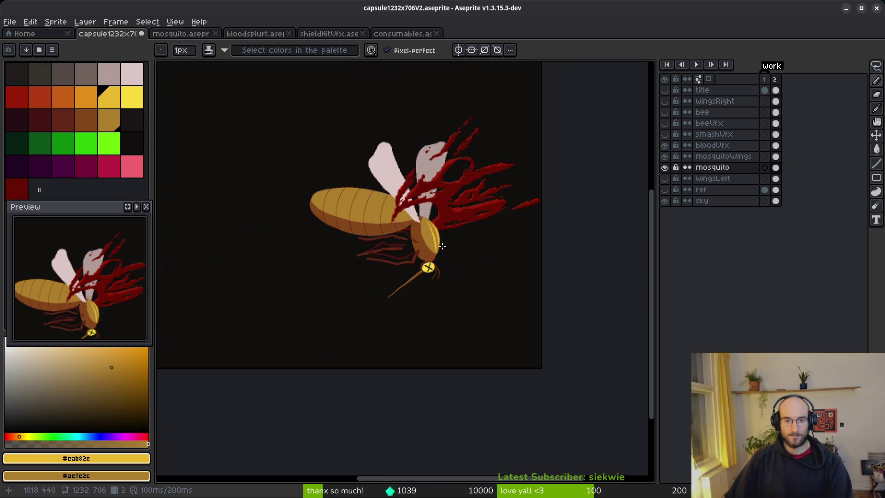
scroll(441, 247, "up", 5)
key("ctrl+s")
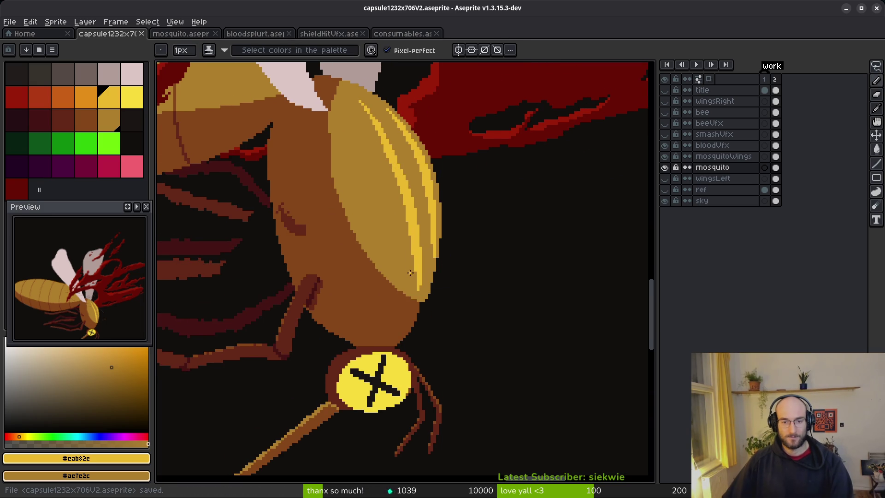
left_click_drag(409, 273, 416, 263)
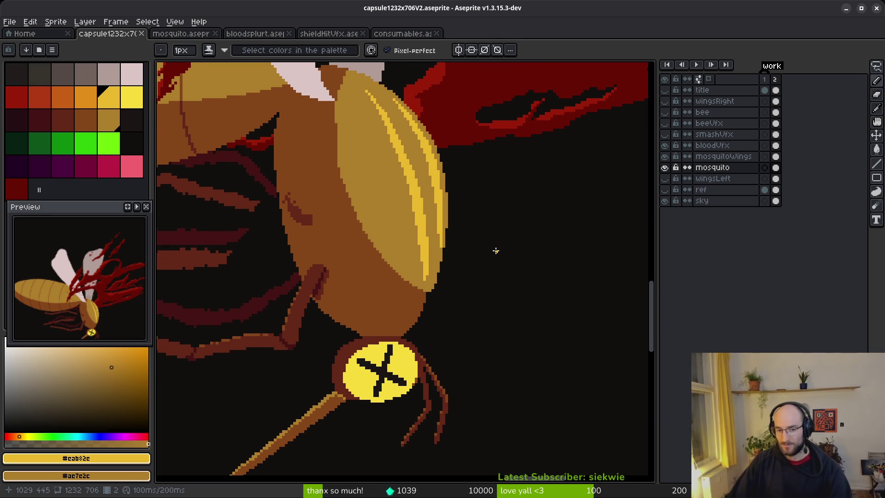
left_click_drag(403, 244, 470, 299)
scroll(484, 341, "up", 2)
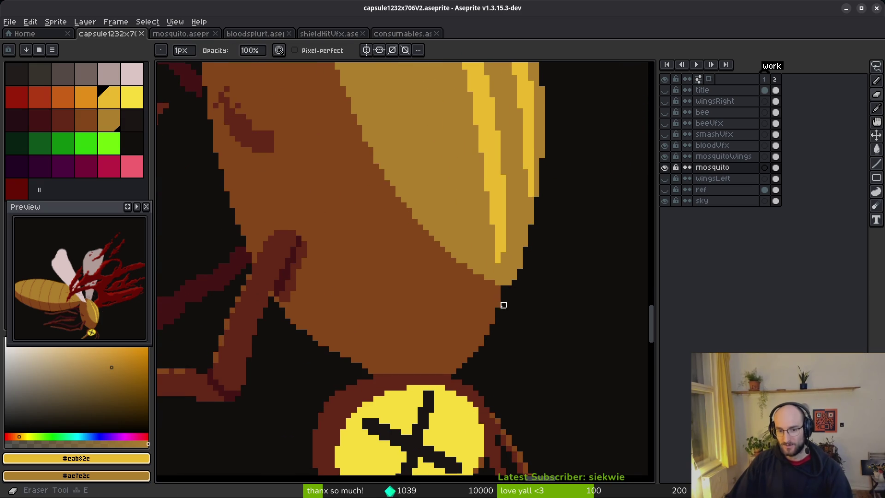
Eyedrop brown #854619, fill three gaps along the thorax edge, and save
scroll(498, 306, "up", 2)
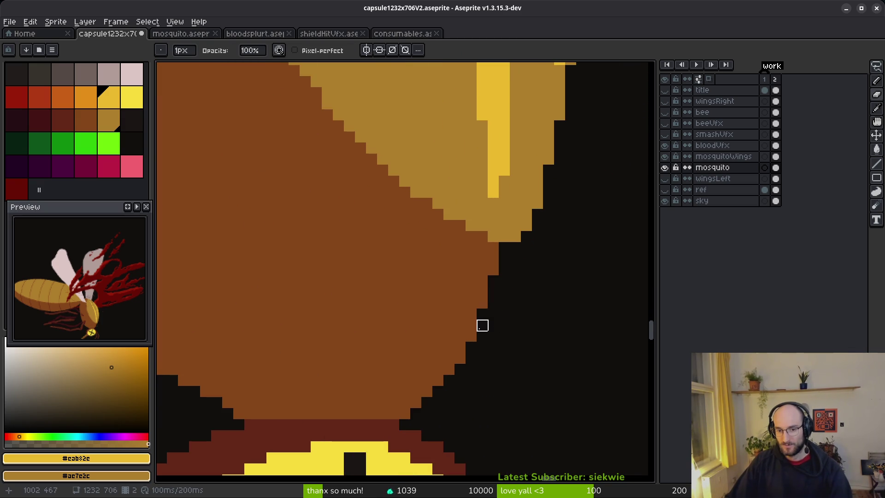
scroll(483, 385, "down", 2)
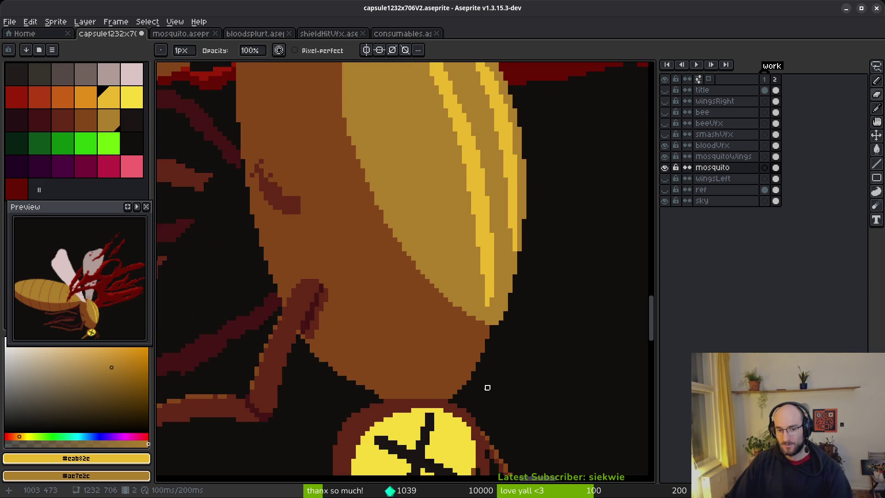
scroll(453, 413, "up", 1)
scroll(431, 391, "down", 2)
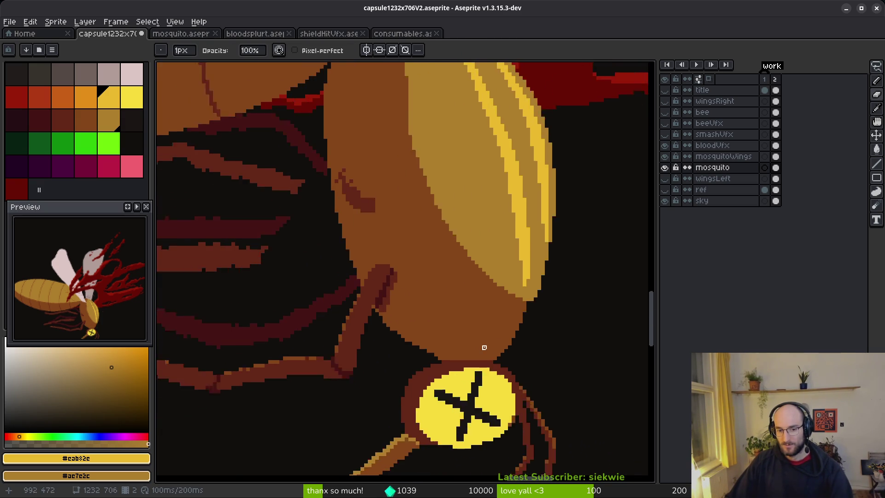
scroll(484, 352, "up", 3)
key("alt")
left_click(369, 368)
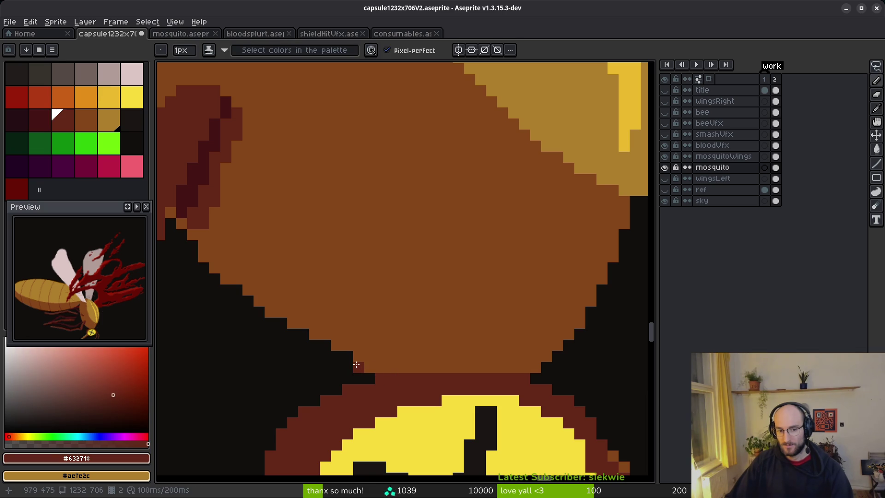
left_click(326, 345)
left_click(303, 335)
left_click(283, 324)
scroll(364, 268, "down", 3)
key("ctrl+s")
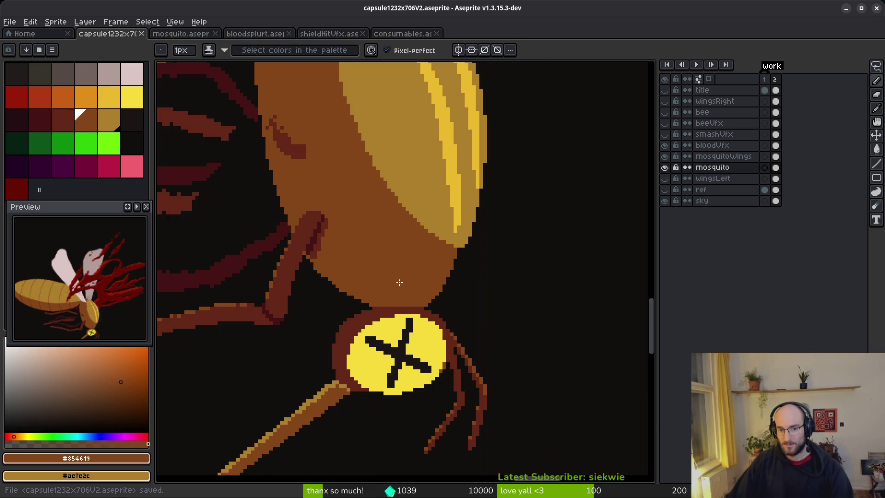
Eyedrop dark red #632718, draw a shading strip along the neck joint, and save
scroll(401, 283, "up", 3)
key("alt")
left_click(306, 367)
left_click(280, 341)
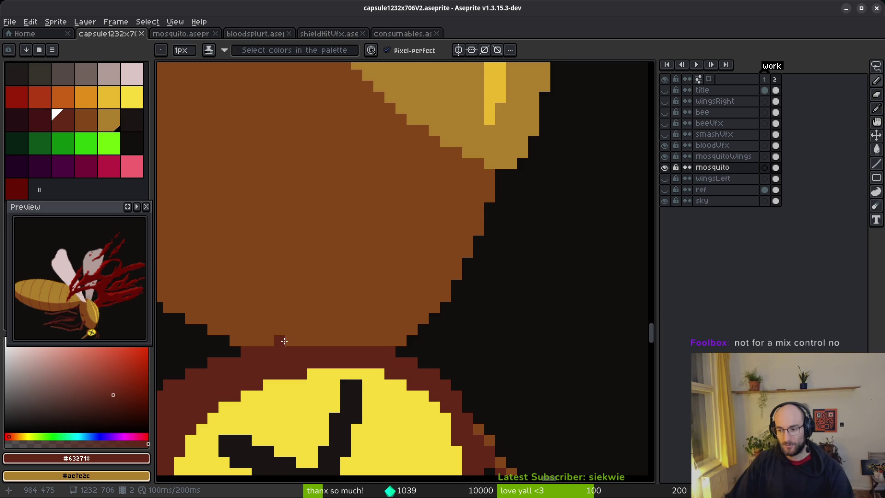
left_click_drag(280, 340, 355, 341)
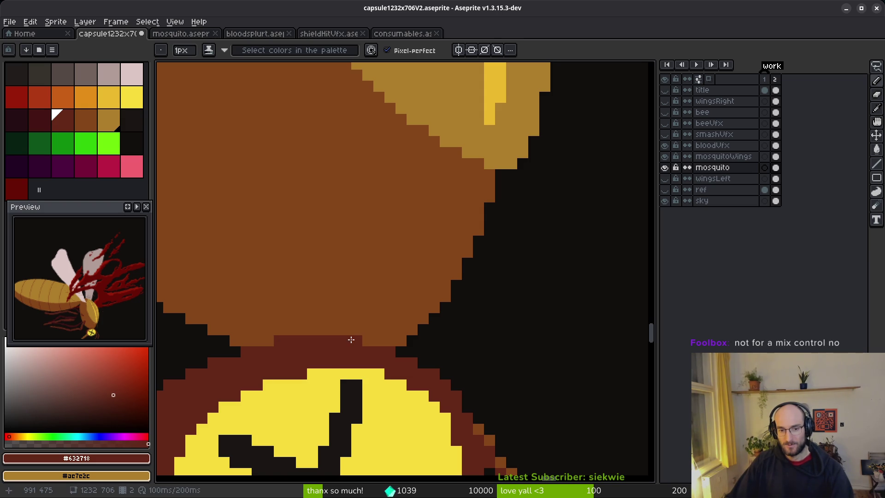
left_click(276, 311, "alt")
scroll(306, 310, "down", 2)
key("ctrl+s")
scroll(323, 302, "down", 1)
mouse_move(286, 263)
left_mouse_down()
mouse_move(316, 242)
mouse_move(455, 238)
mouse_move(444, 311)
left_mouse_up()
scroll(443, 312, "up", 2)
scroll(444, 312, "right", 3)
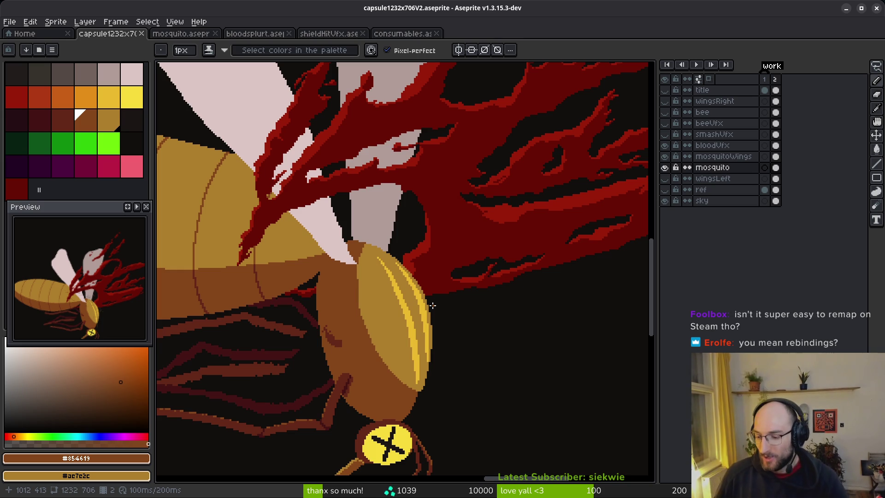
Switch from Aseprite to the Godot editor showing the language_selector scene
key("alt+Tab")
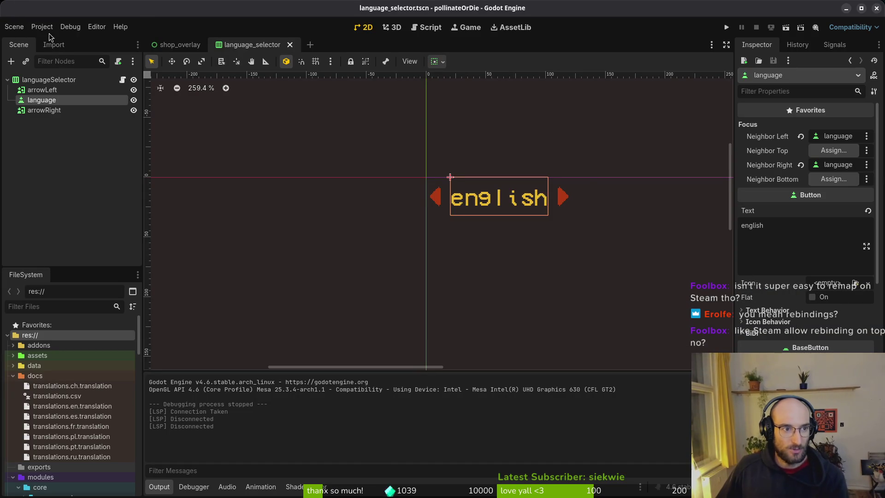
Review the move_down through pause bindings in Project Settings' Input Map, then close it
left_click(42, 27)
left_click(51, 37)
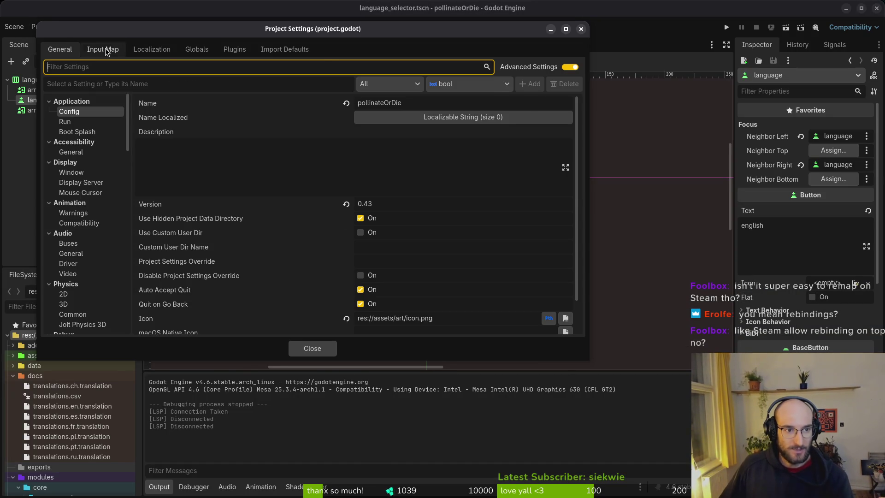
left_click(102, 49)
scroll(126, 265, "down", 5)
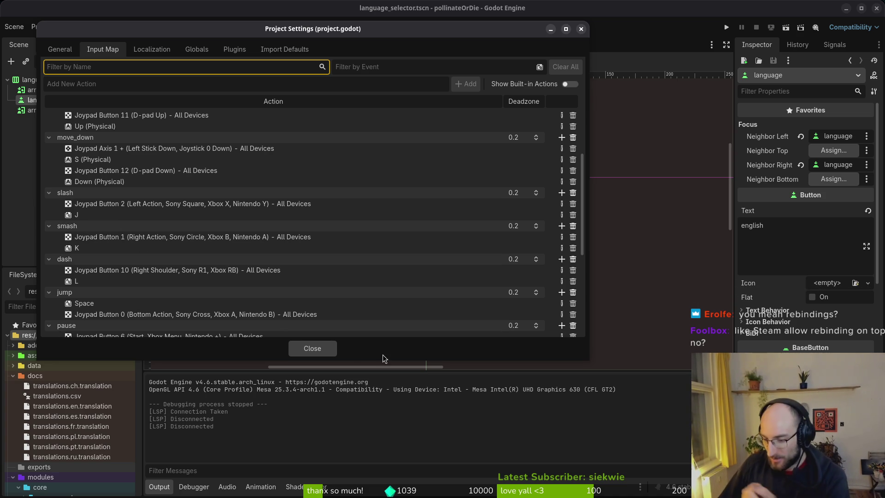
left_click(328, 350)
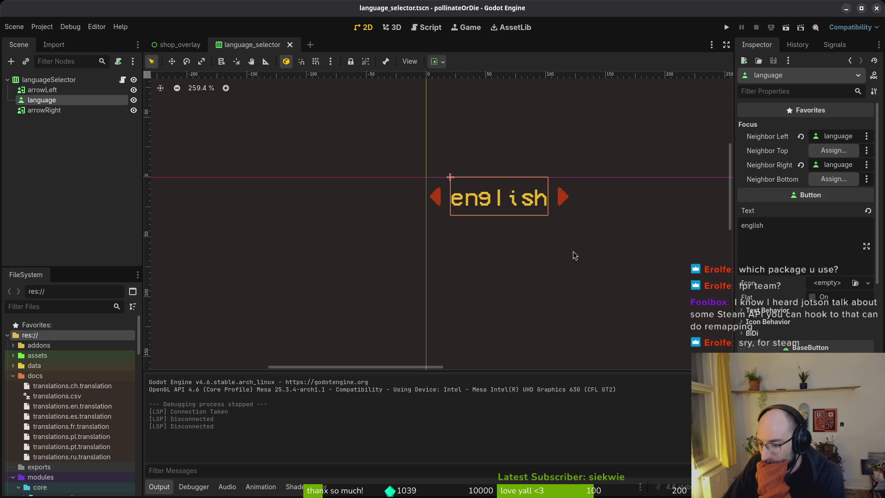
Expand and collapse the addons and dotenv folders in FileSystem, leaving addons collapsed
left_click(12, 346)
left_click(19, 355)
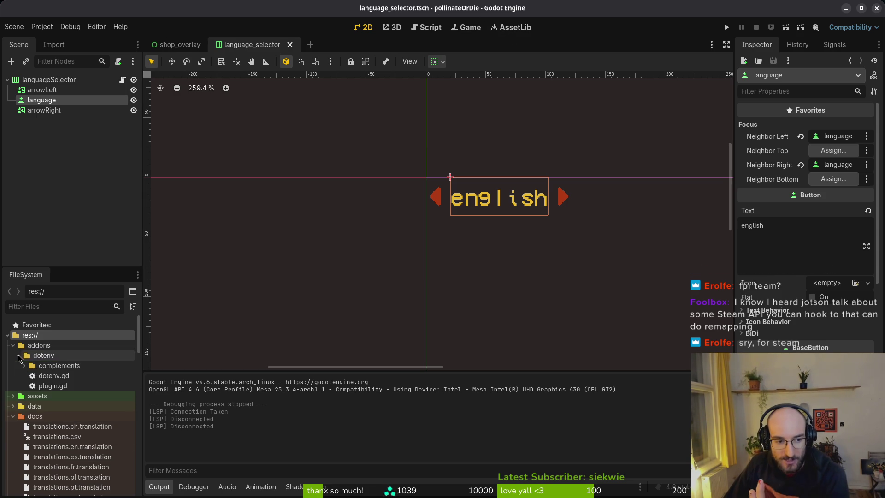
left_click(19, 356)
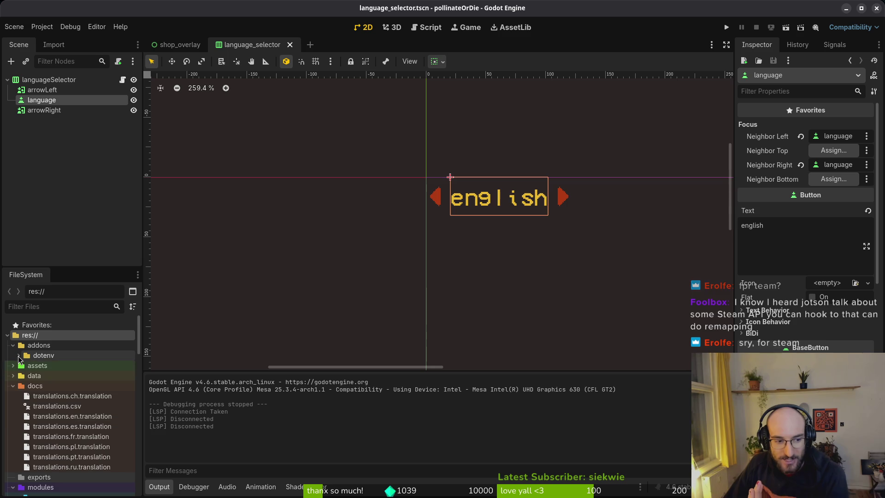
left_click(19, 356)
left_click(19, 356)
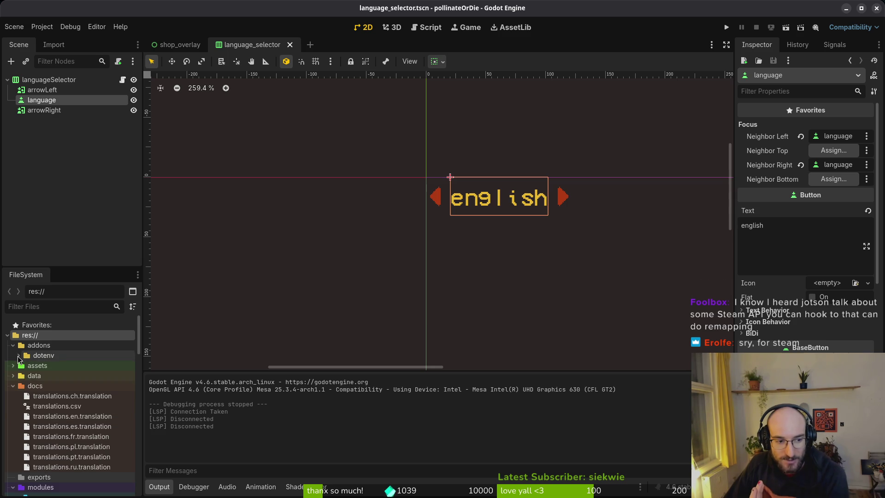
left_click(13, 345)
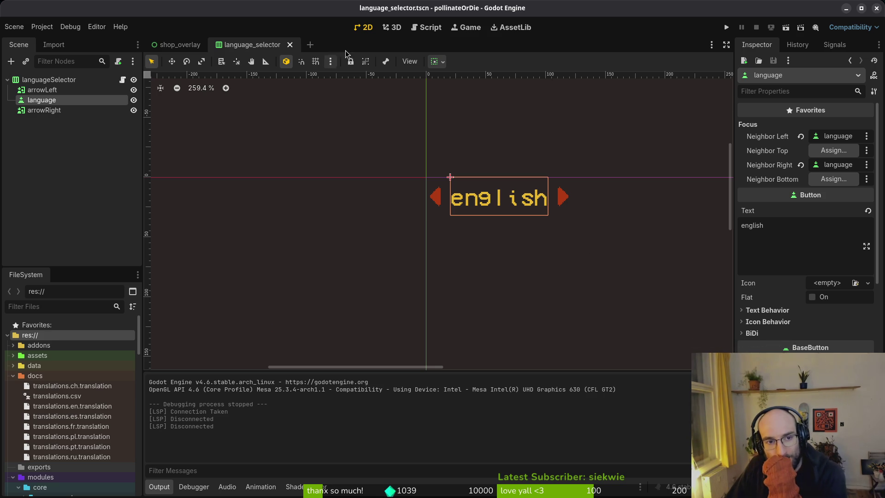
left_click(193, 46)
left_click(247, 46)
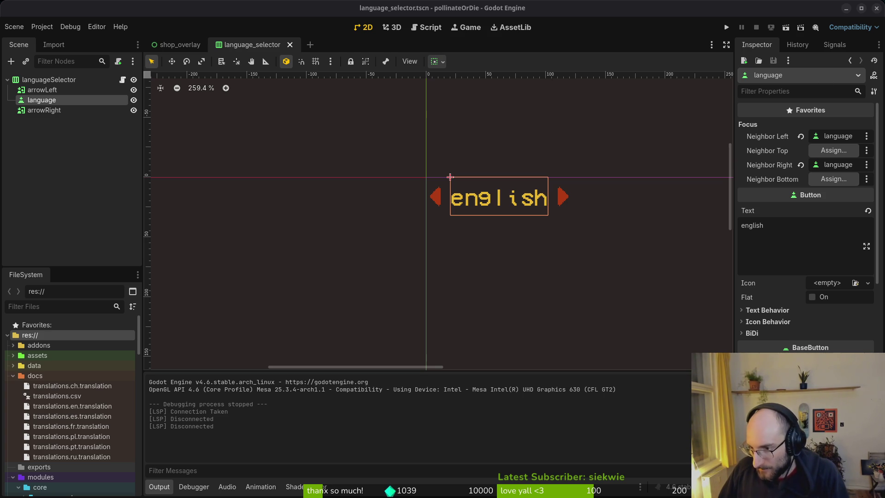
key("alt+Tab")
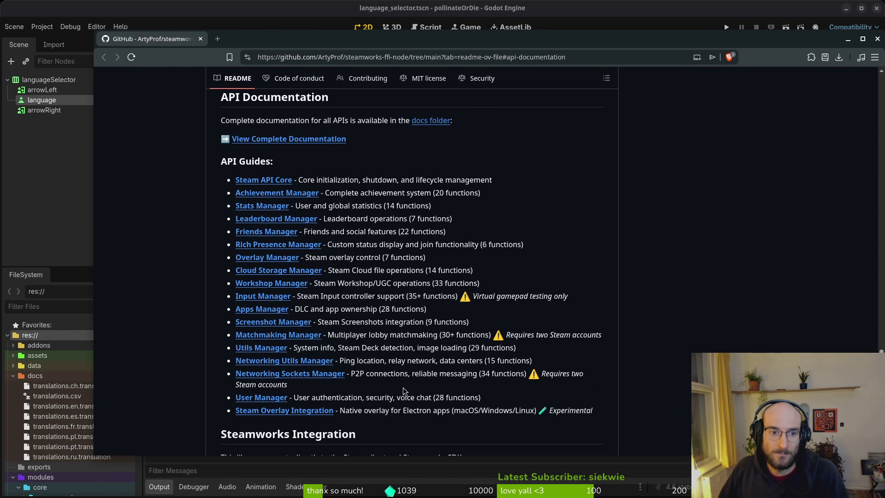
scroll(343, 346, "up", 10)
scroll(361, 359, "up", 15)
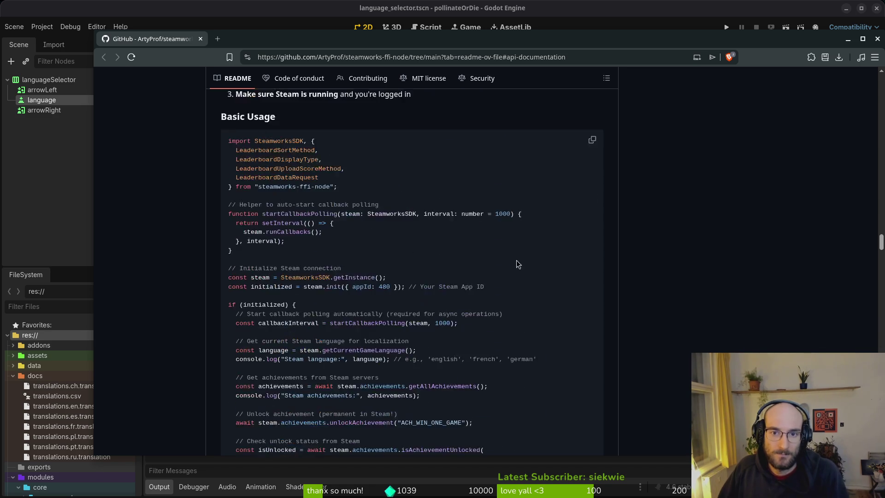
scroll(514, 276, "up", 15)
scroll(274, 186, "up", 20)
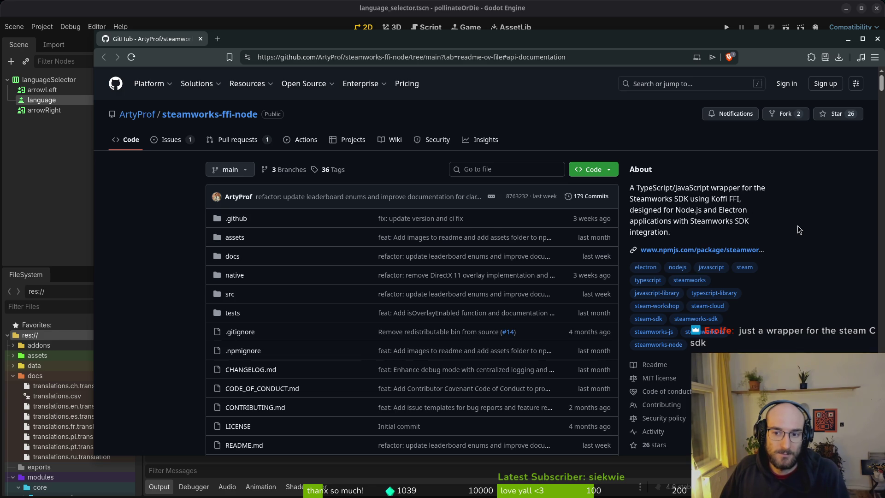
left_click_drag(881, 85, 872, 311)
scroll(277, 253, "down", 15)
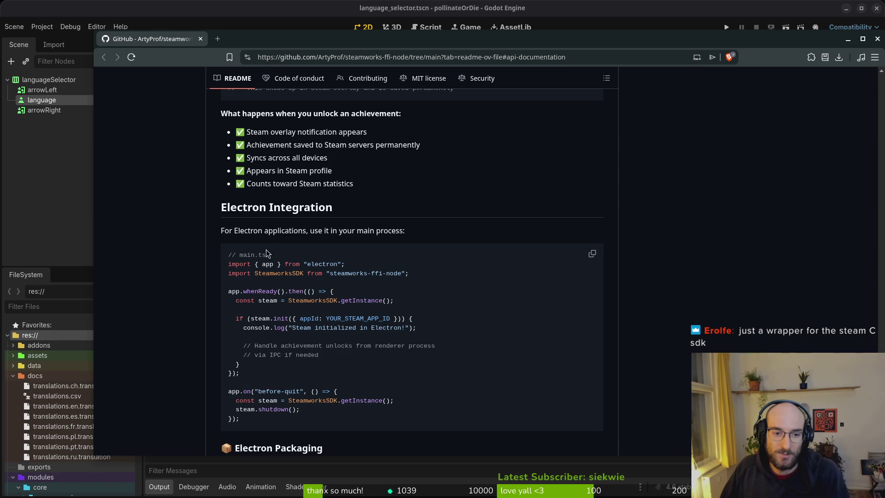
scroll(295, 304, "down", 8)
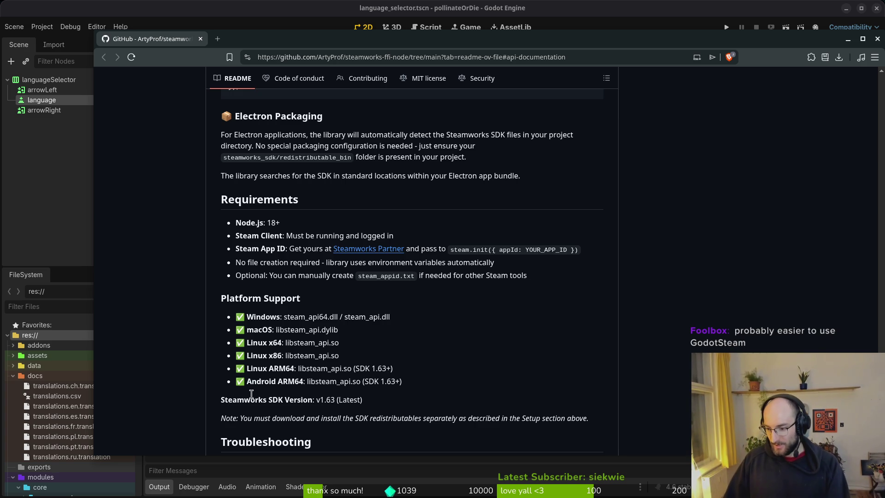
left_click(201, 39)
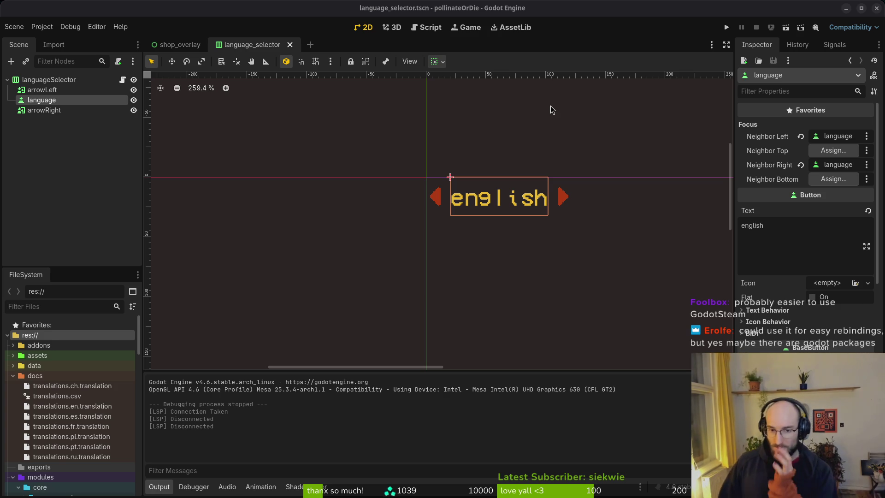
Bring the shop_overlay scene up from its tab at the top of the editor
left_click(178, 44)
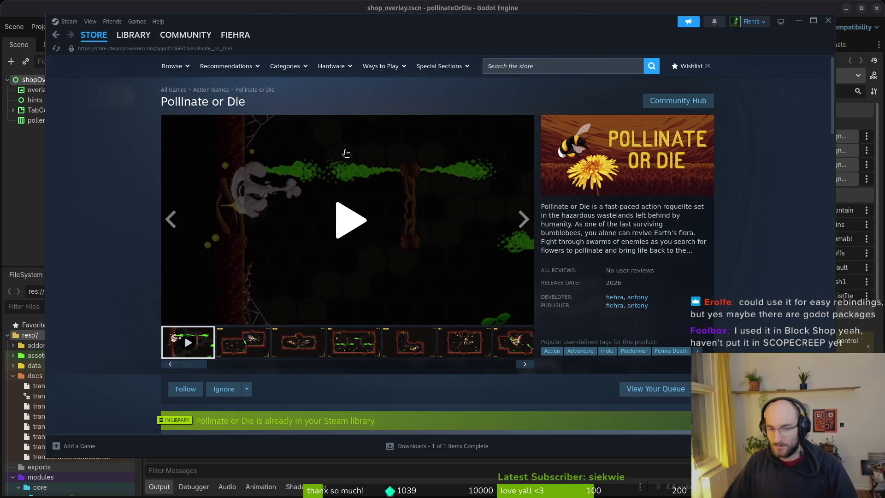
left_click(134, 35)
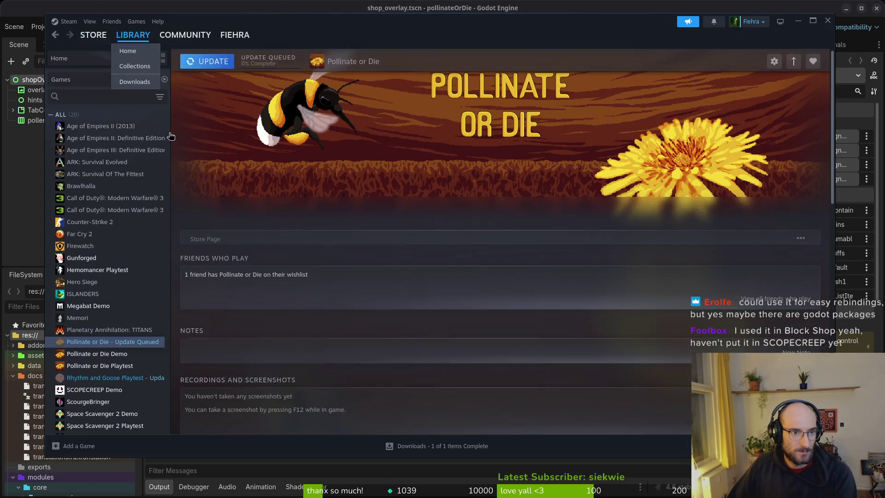
left_click(94, 389)
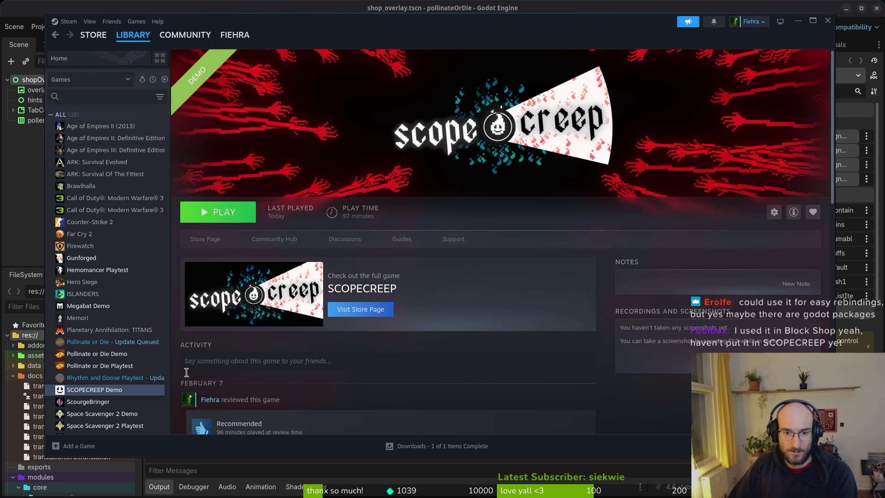
left_click(95, 258)
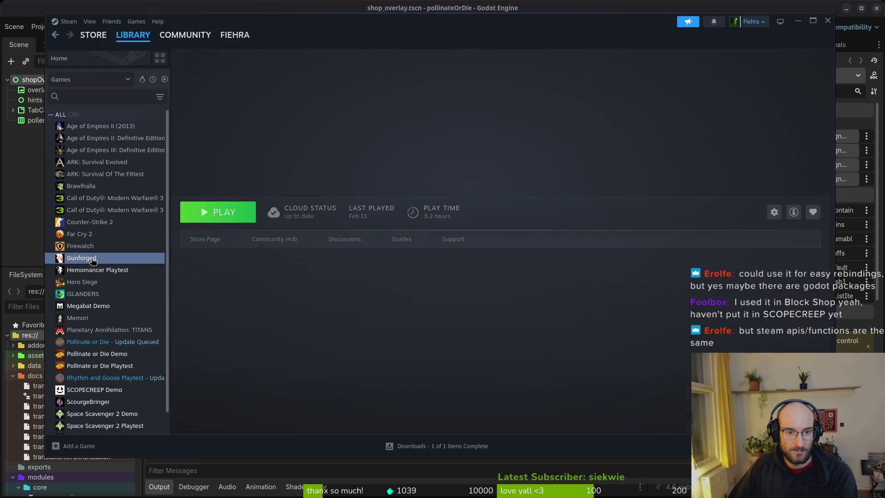
left_click(95, 390)
scroll(655, 318, "down", 3)
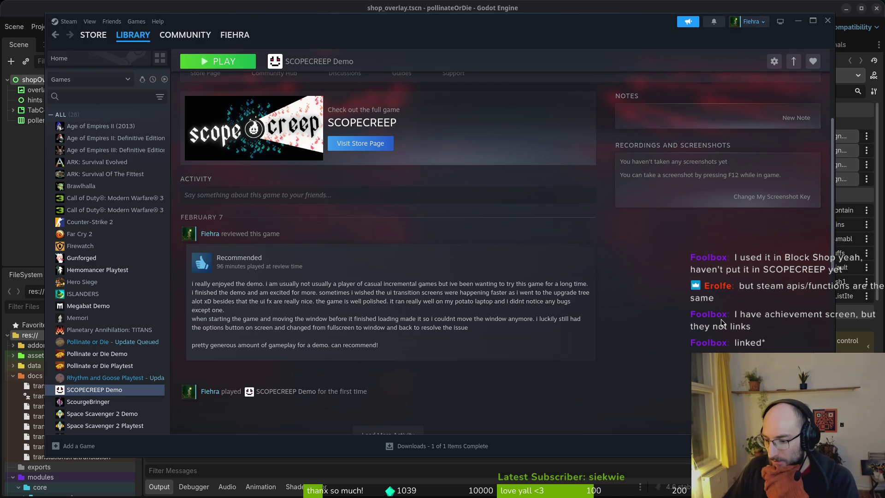
scroll(369, 323, "up", 4)
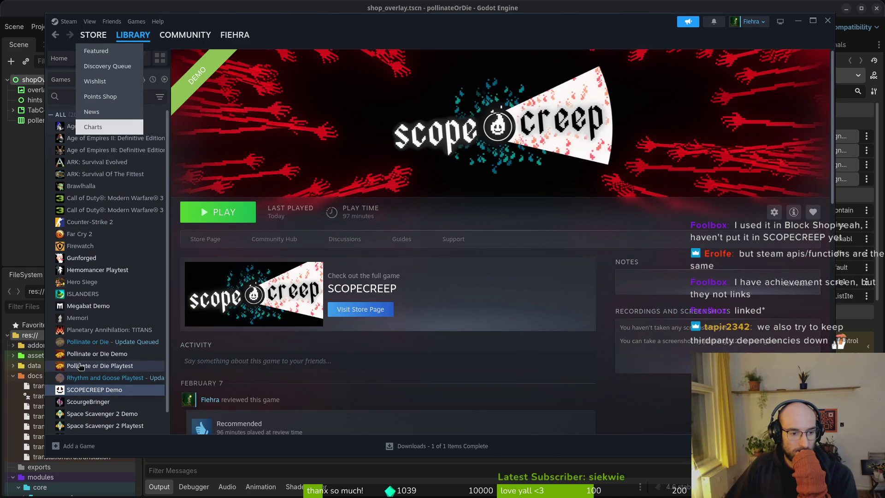
left_click(82, 306)
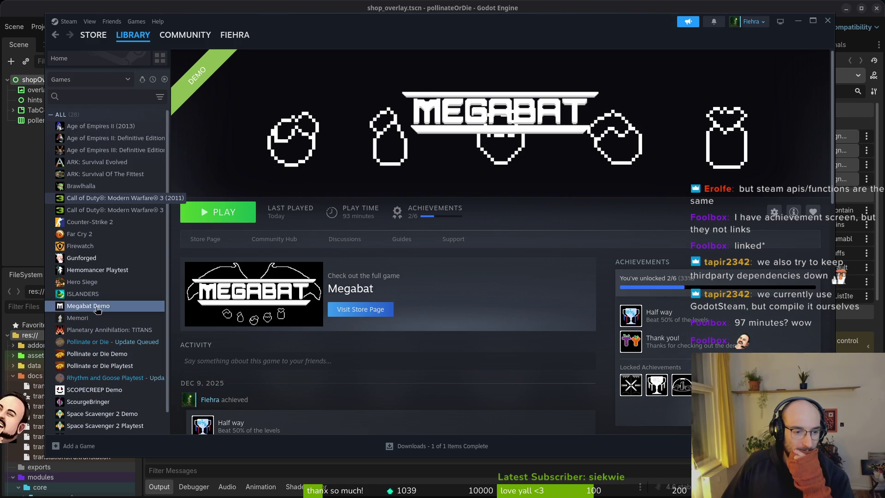
left_click(88, 378)
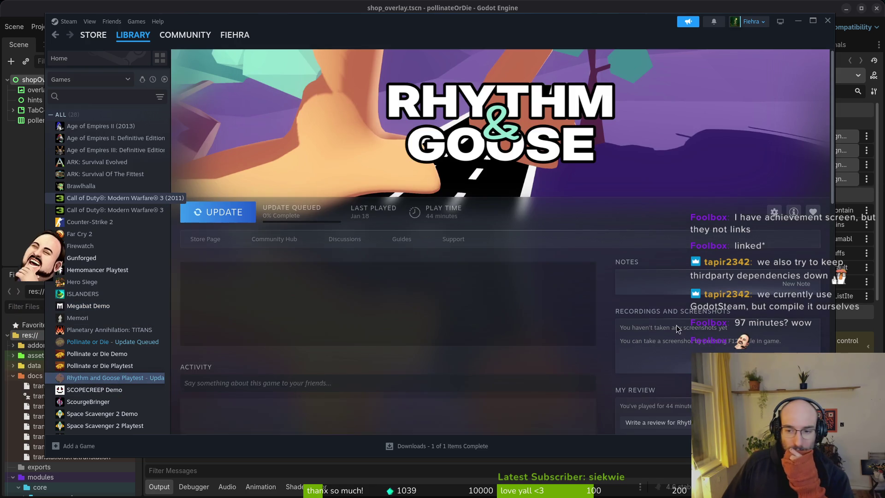
scroll(713, 317, "down", 3)
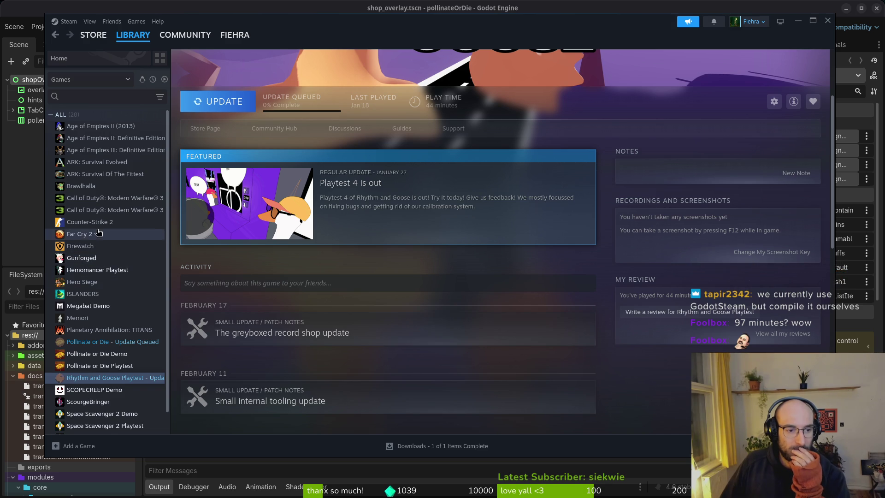
left_click(83, 256)
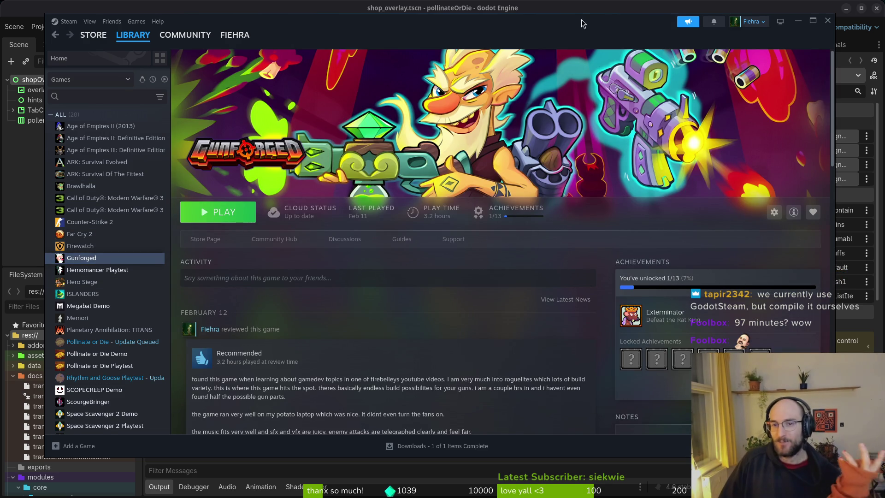
key("alt+Tab")
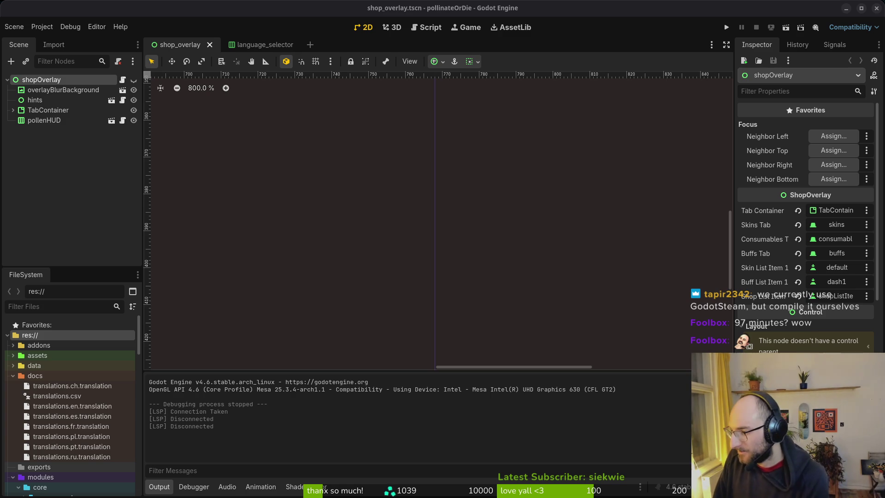
Search the asset library for 'steam' and review the GodotSteam GDExtension 4.4+ details
left_click(98, 182)
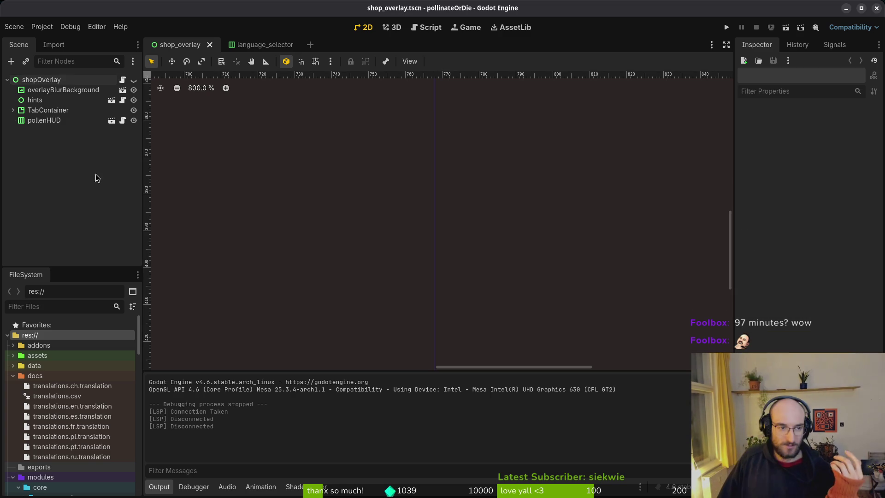
left_click(511, 27)
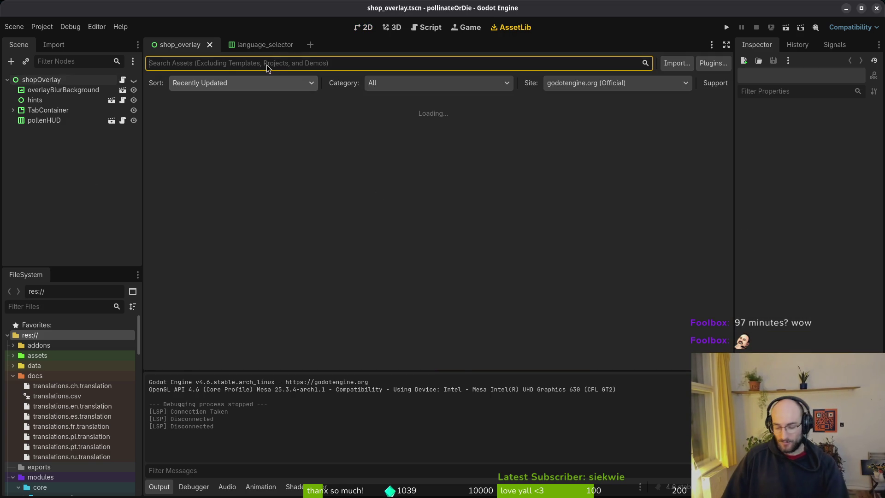
type("godot")
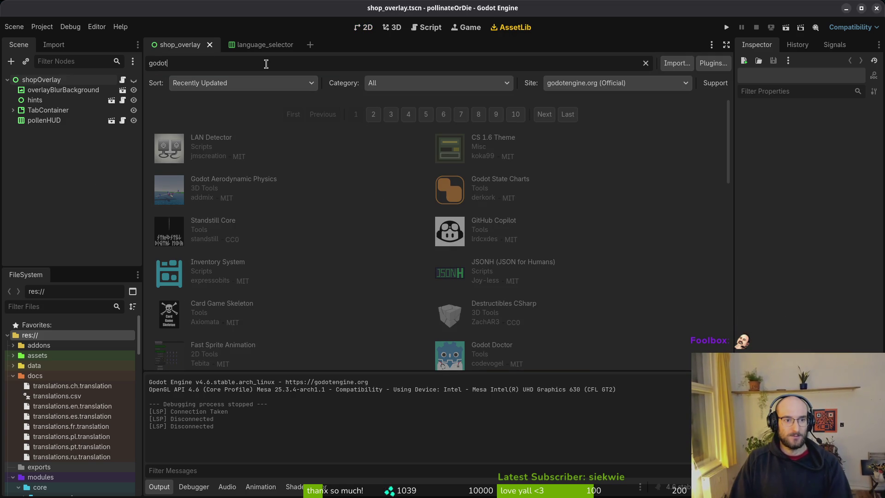
key("ctrl+BackSpace")
type("steam")
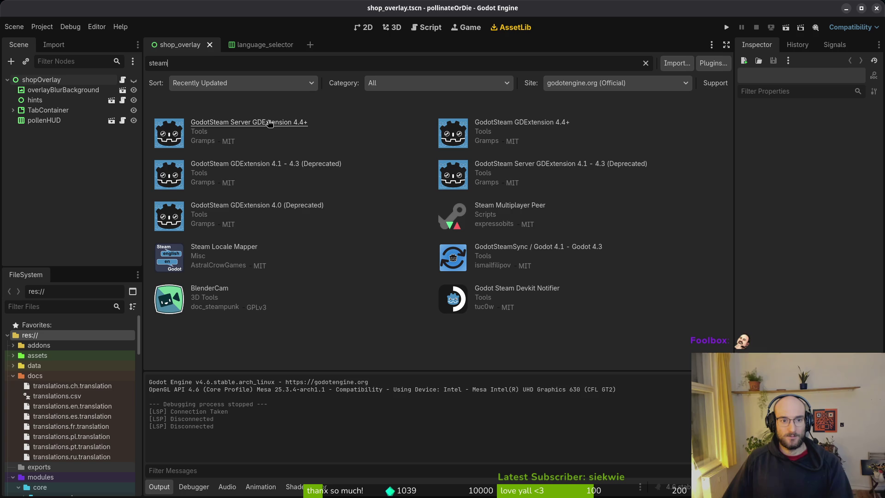
left_click(521, 123)
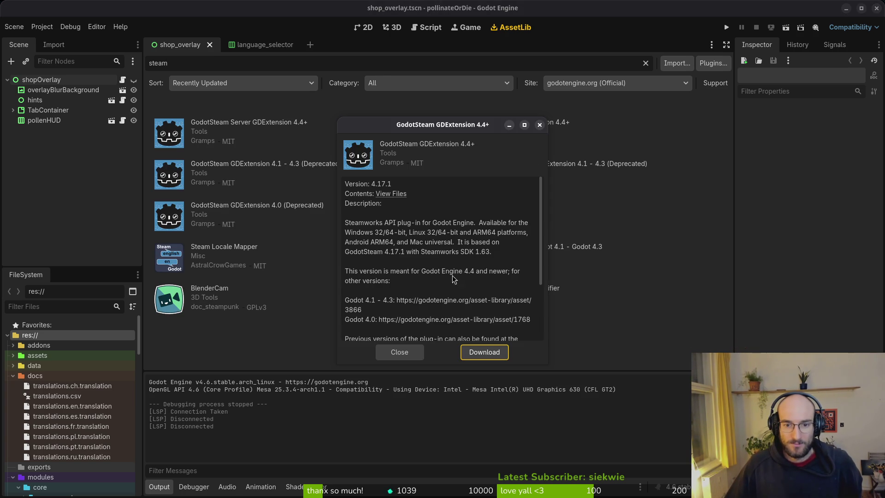
scroll(416, 321, "down", 2)
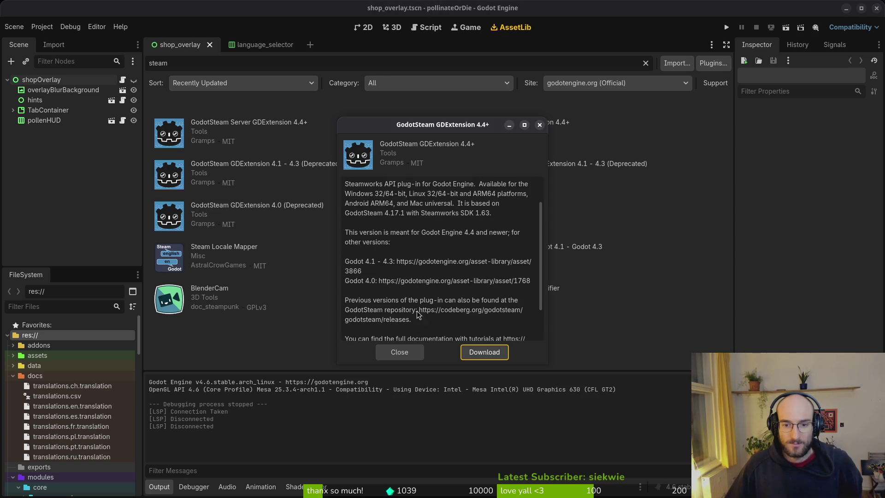
scroll(410, 313, "down", 2)
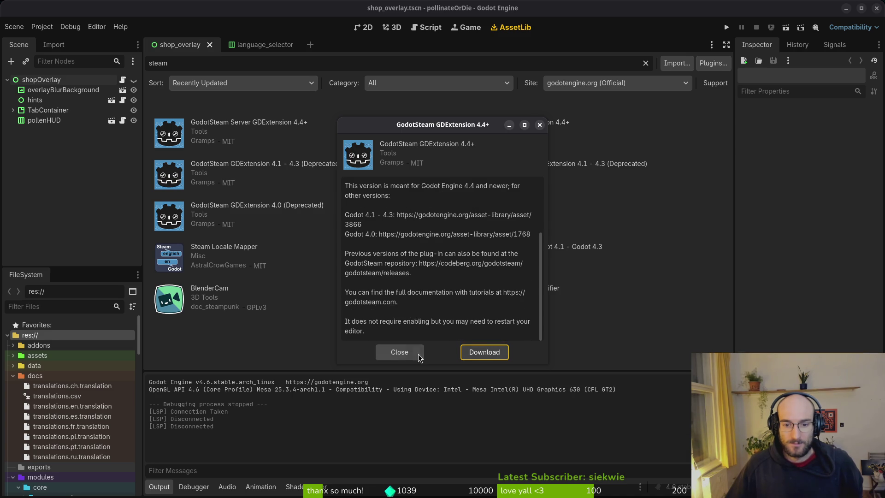
left_click(401, 353)
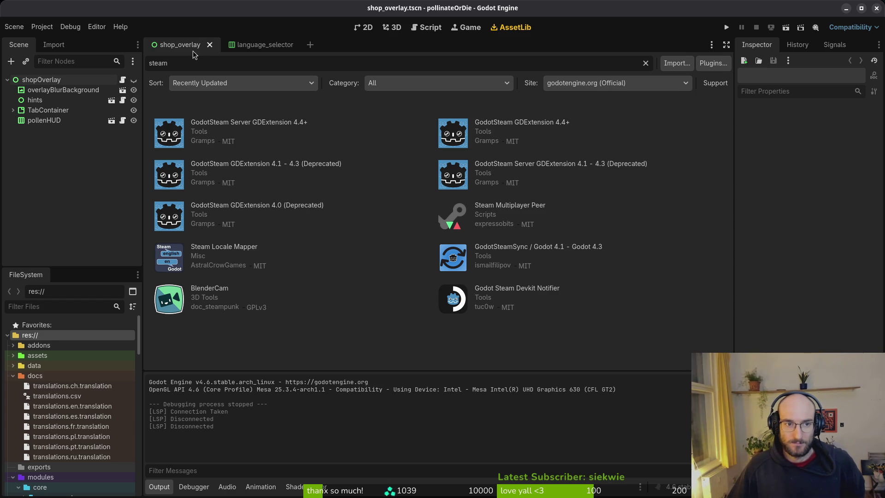
Close the language_selector scene, return to the 2D view, and switch to Aseprite
left_click(240, 46)
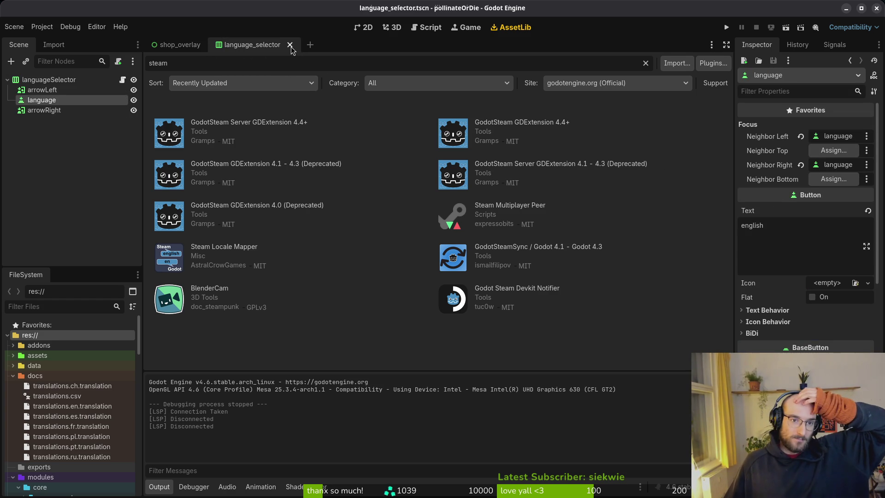
left_click(290, 45)
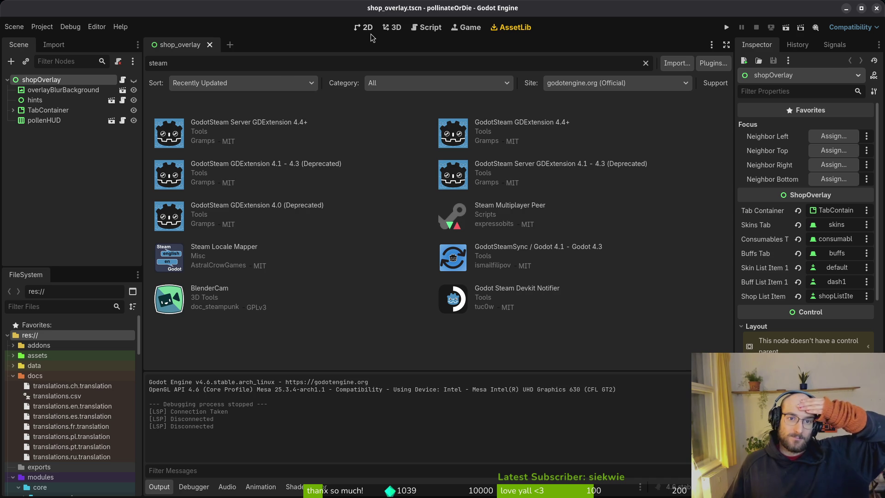
key("ctrl+F1")
left_click(728, 132)
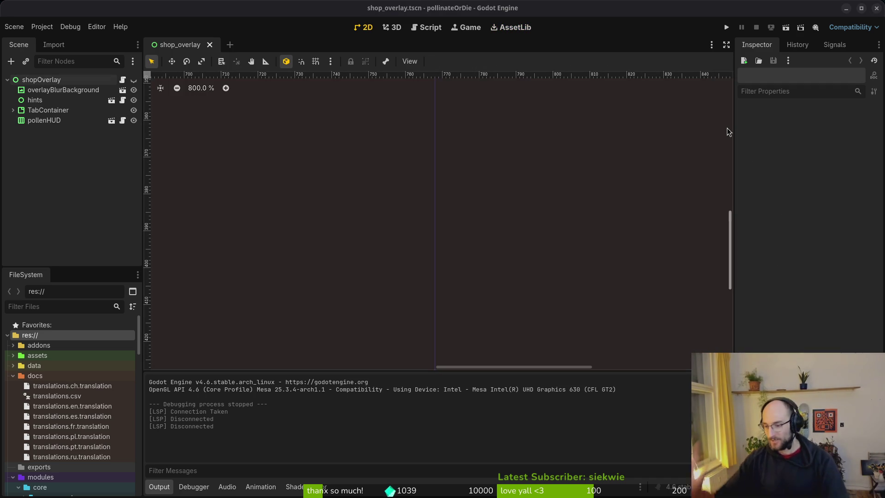
key("alt+Tab")
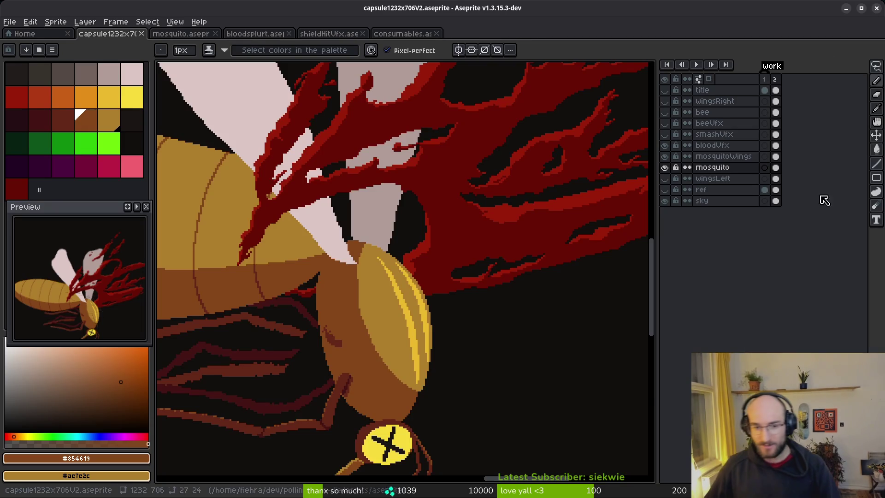
Save the mosquito sprite with Ctrl+S
scroll(451, 296, "down", 3)
key("ctrl+s")
scroll(462, 306, "up", 5)
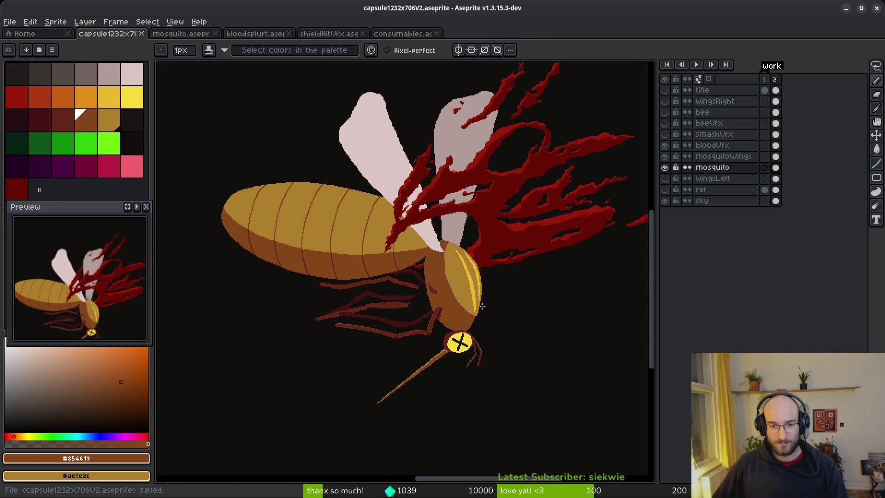
scroll(488, 316, "down", 1)
scroll(477, 264, "up", 1)
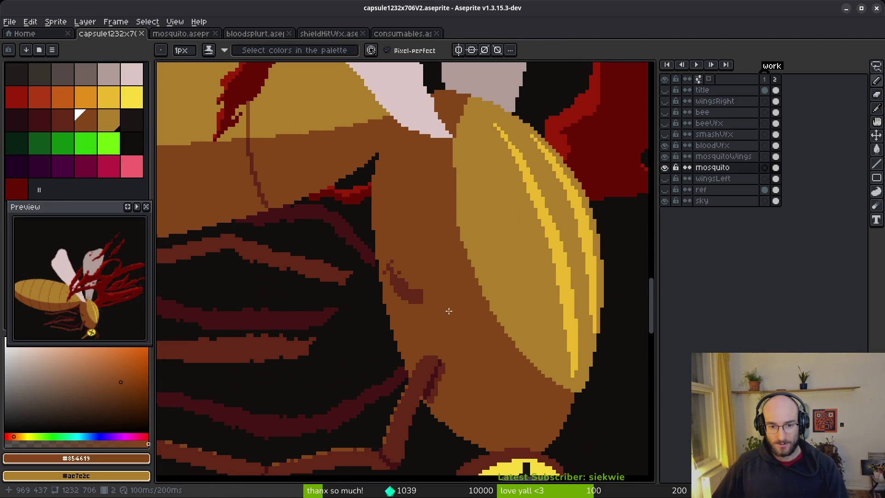
scroll(461, 303, "down", 1)
scroll(454, 322, "down", 1)
scroll(493, 328, "down", 1)
scroll(498, 307, "up", 1)
scroll(498, 307, "down", 3)
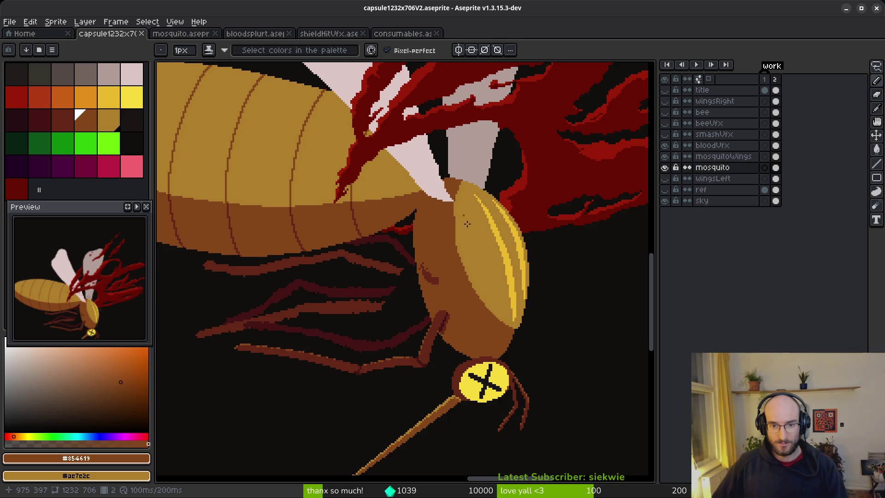
scroll(456, 204, "up", 1)
Eyedrop tan #ac7c2c, hide bloodVfx and mosquitoWings, and paint a tan stroke down the neck
left_click(457, 204, "alt")
scroll(456, 204, "up", 2)
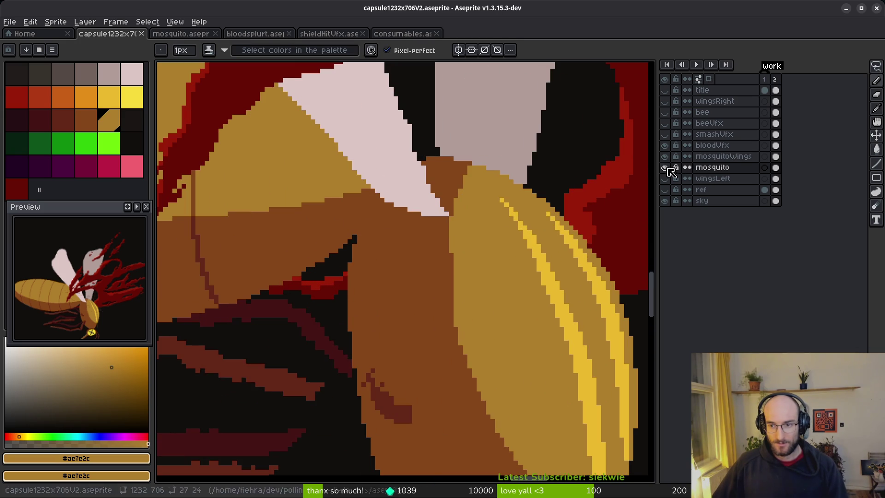
left_click(665, 145)
left_click(665, 156)
mouse_move(429, 157)
left_mouse_down()
mouse_move(461, 226)
mouse_move(479, 377)
left_mouse_up()
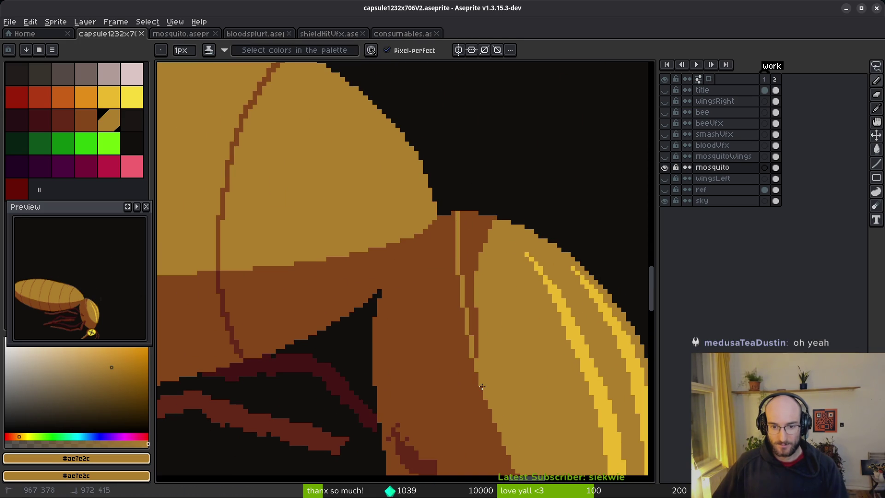
key("g")
scroll(489, 294, "down", 3)
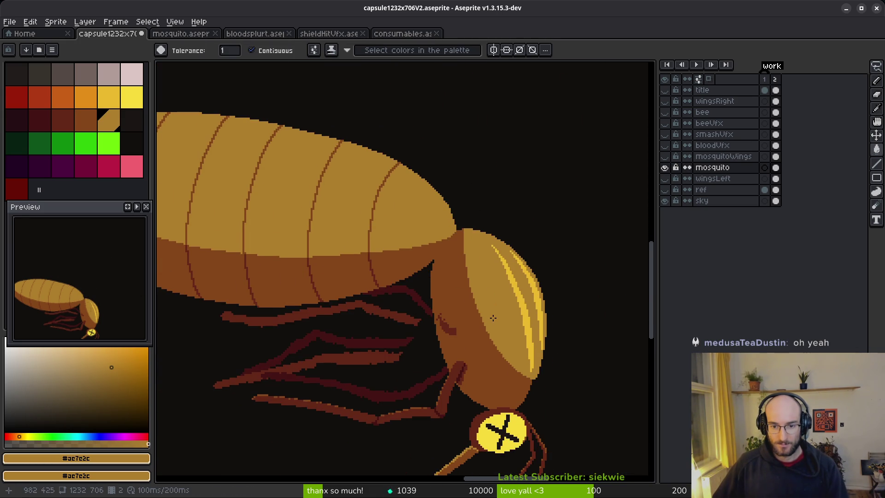
key("b")
scroll(492, 315, "up", 3)
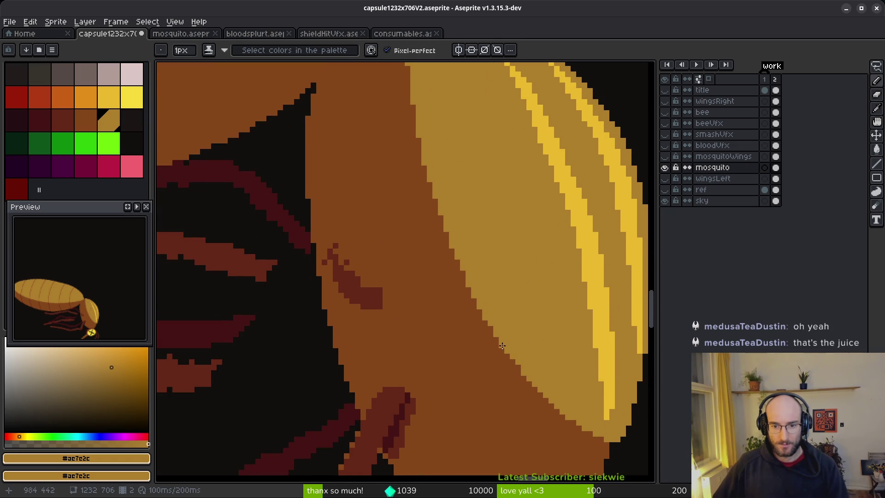
scroll(507, 323, "down", 1)
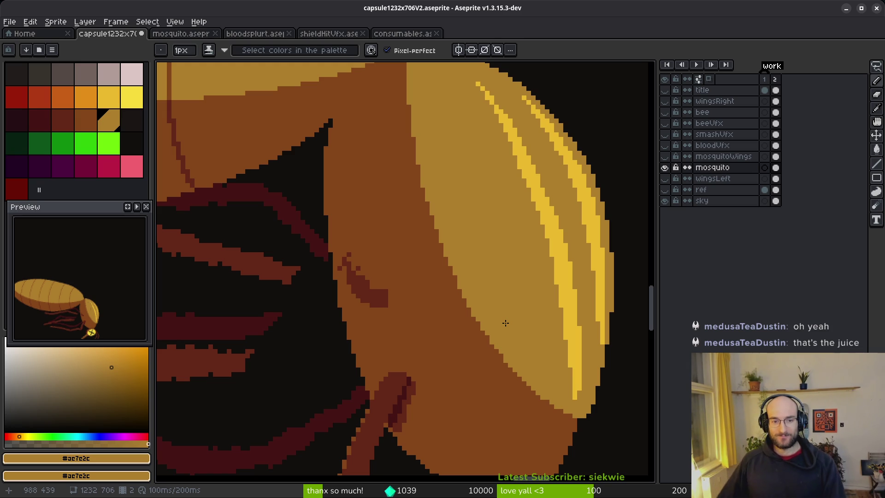
scroll(411, 201, "up", 3)
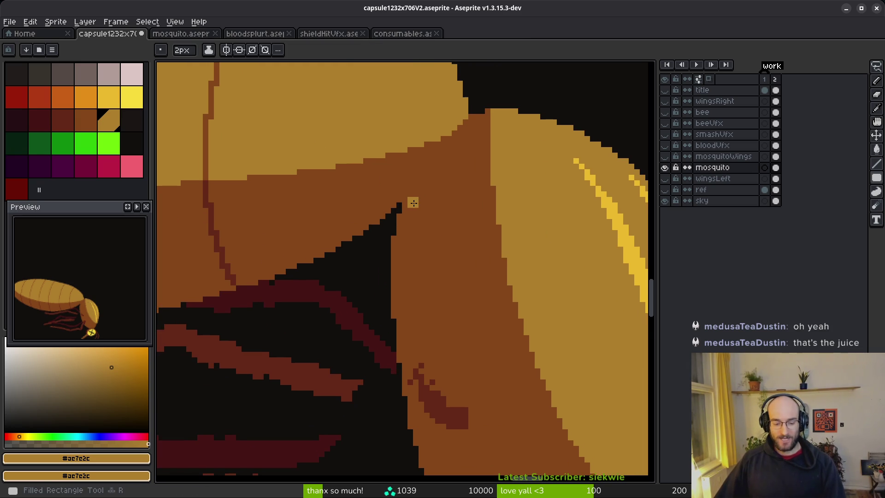
scroll(421, 203, "left", 2)
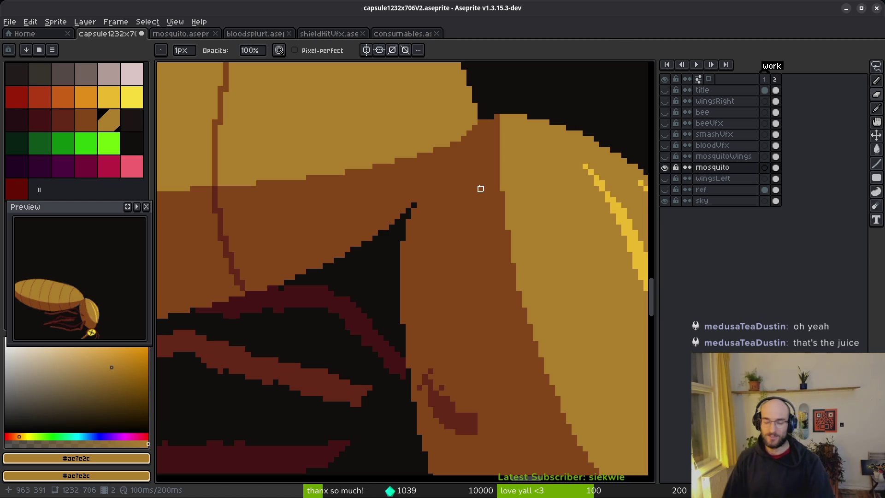
scroll(456, 228, "up", 3)
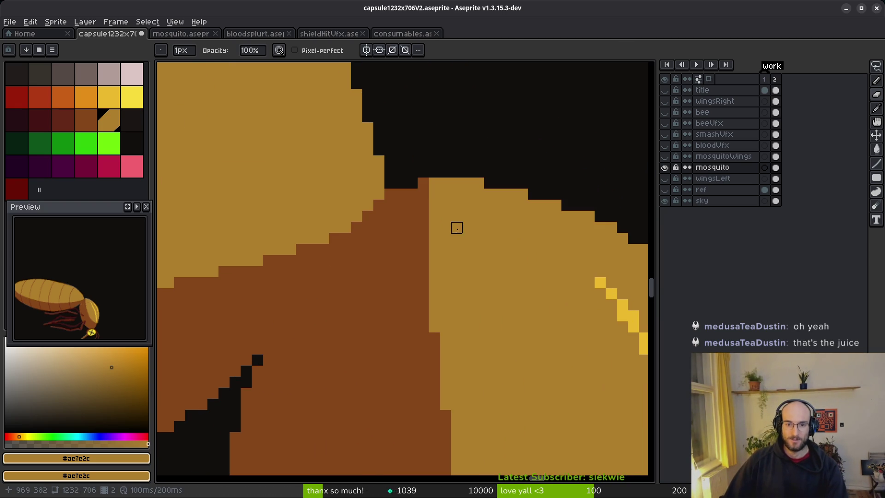
Lighten the brown edge pixels at the neck joint using the pencil's Shading ink
key("s")
mouse_move(389, 203)
left_mouse_down()
mouse_move(402, 192)
mouse_move(418, 217)
mouse_move(423, 187)
mouse_move(415, 198)
left_mouse_up()
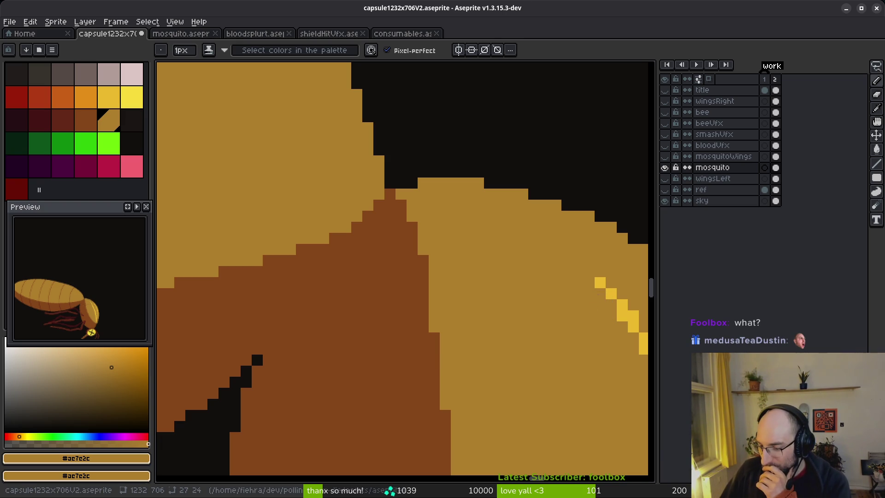
scroll(379, 257, "down", 2)
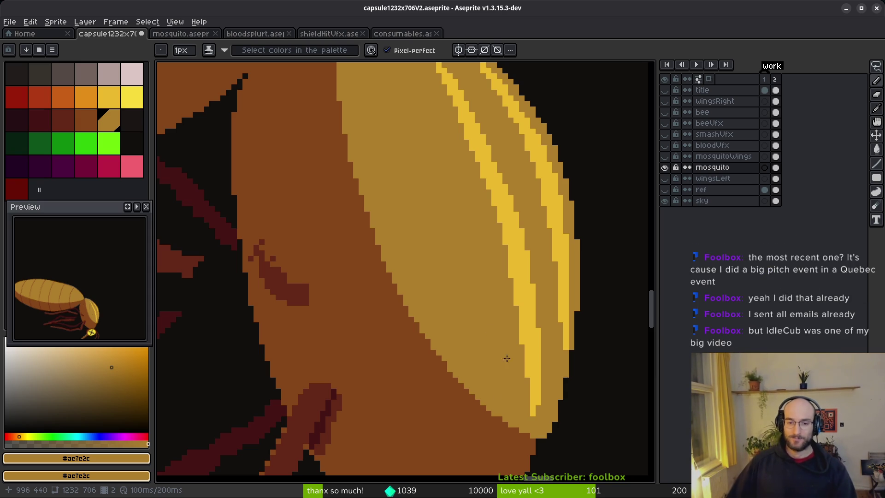
scroll(522, 292, "down", 2)
scroll(474, 259, "up", 2)
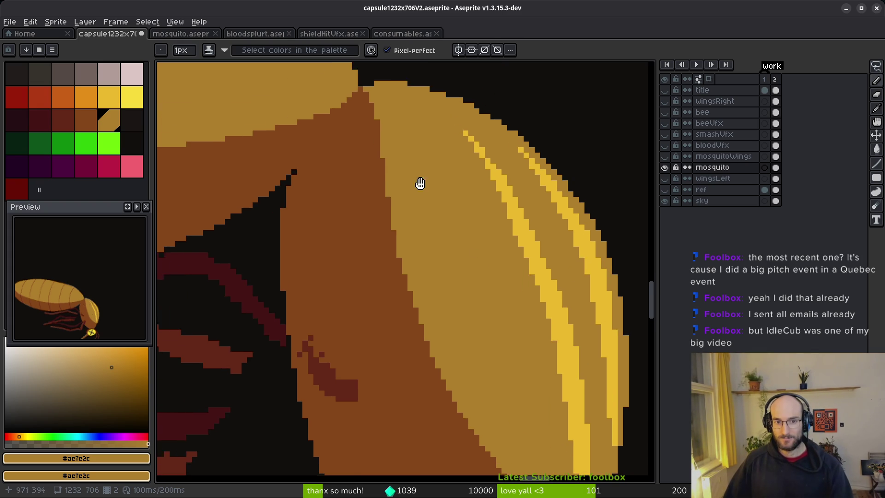
scroll(474, 289, "down", 2)
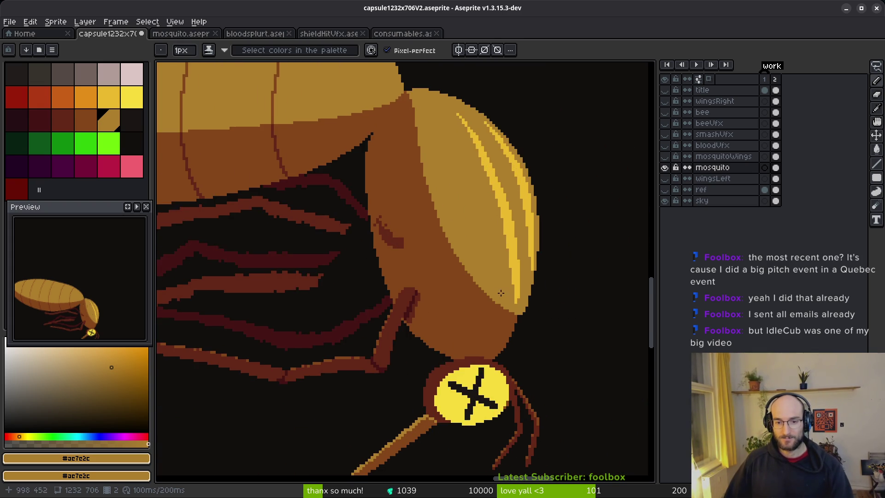
scroll(476, 280, "up", 2)
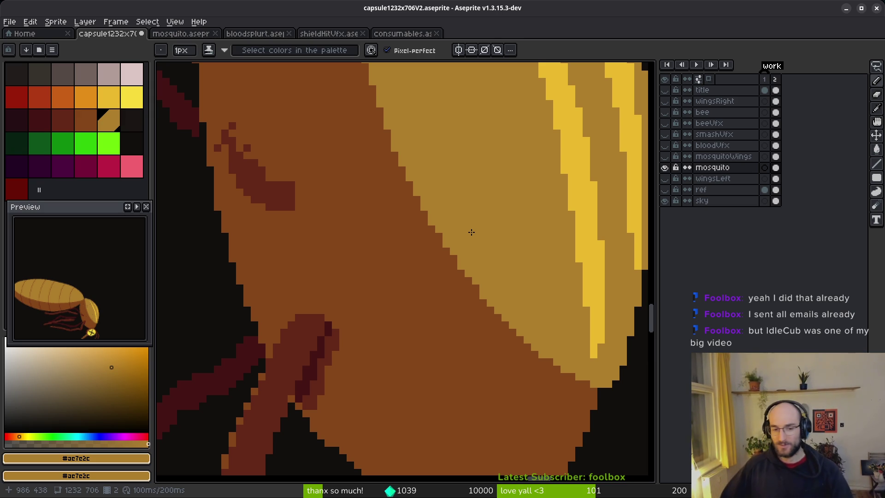
scroll(435, 266, "left", 3)
scroll(436, 266, "up", 2)
scroll(435, 266, "down", 2)
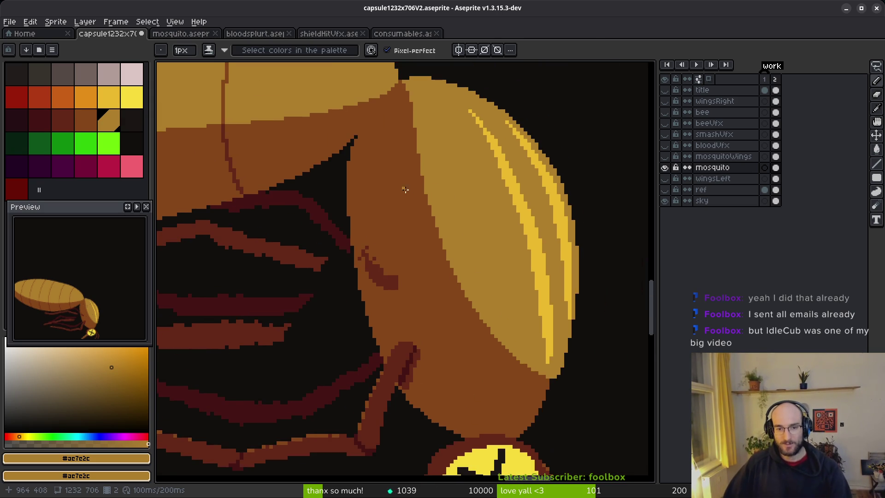
scroll(473, 203, "up", 2)
Pick dark brown #854619 and touch up individual pixels along the brown/tan boundary
right_click(438, 209, "alt")
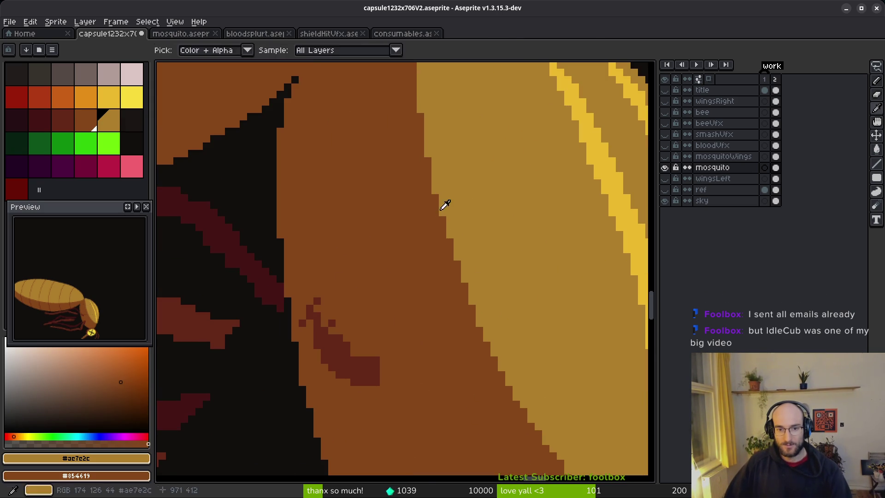
left_click(435, 187)
left_click(428, 153)
scroll(501, 184, "down", 2)
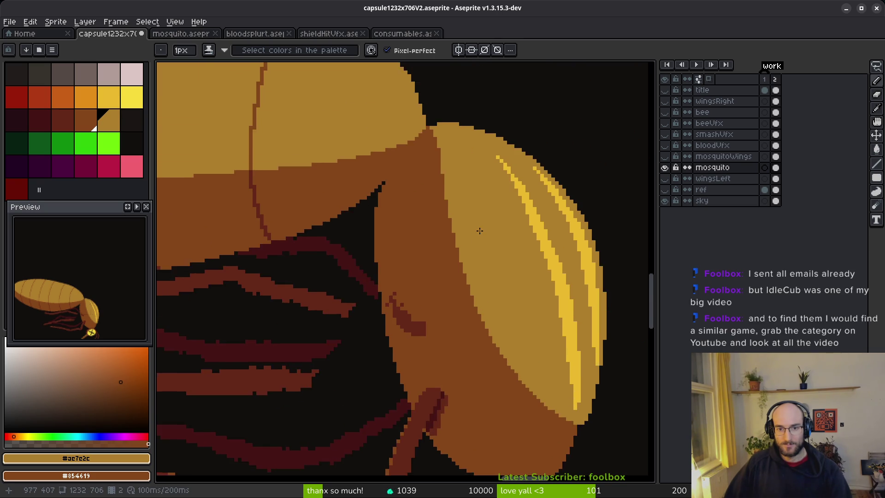
scroll(472, 226, "up", 2)
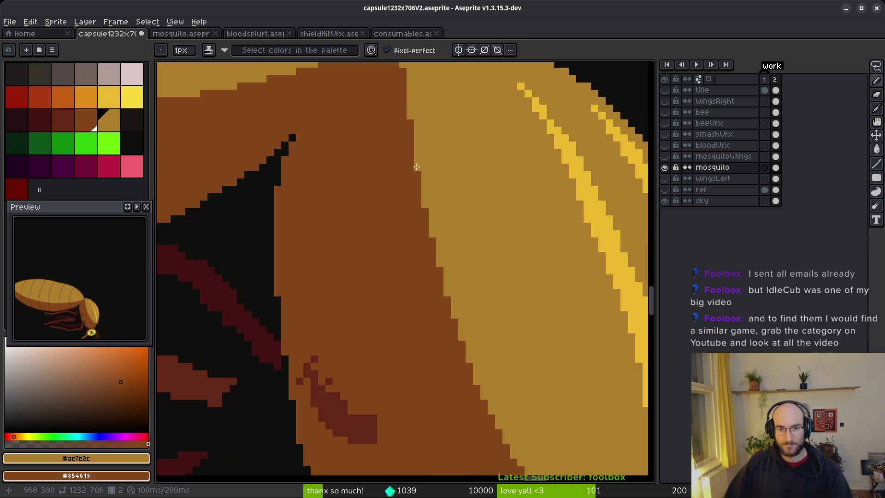
left_click(434, 274)
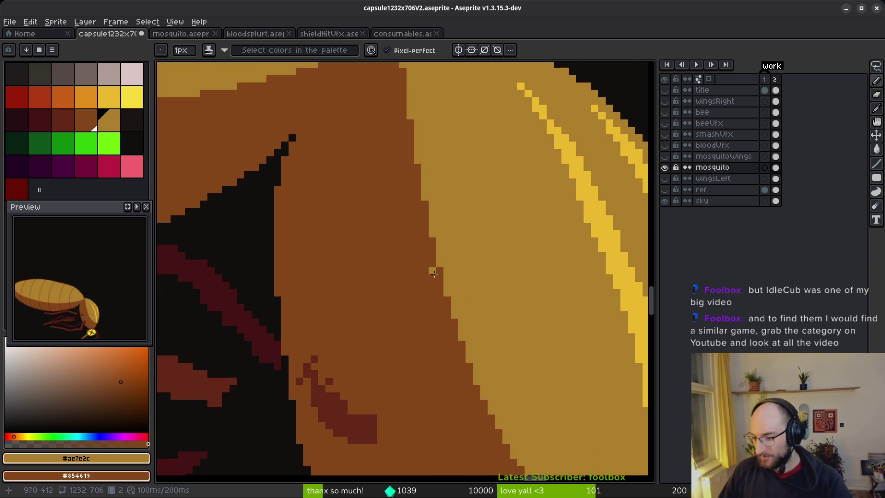
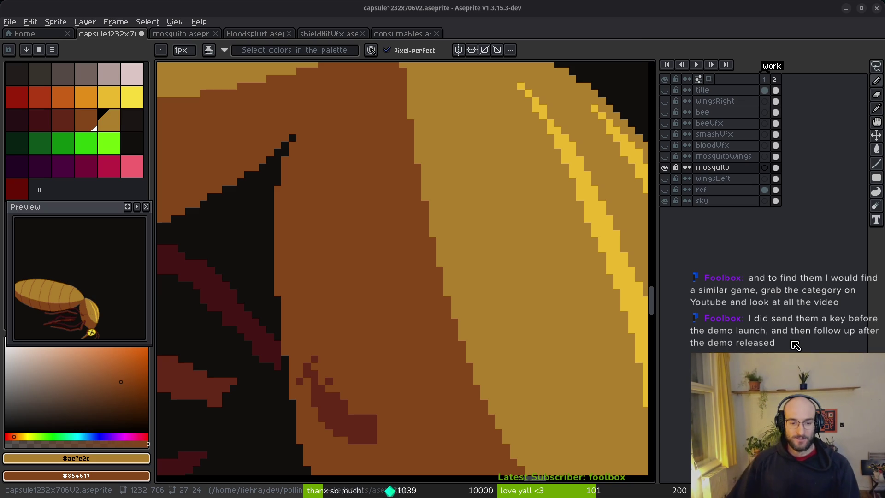
Save the sprite, then place a brown pixel on the head edge and undo it
scroll(545, 409, "down", 5)
key("e")
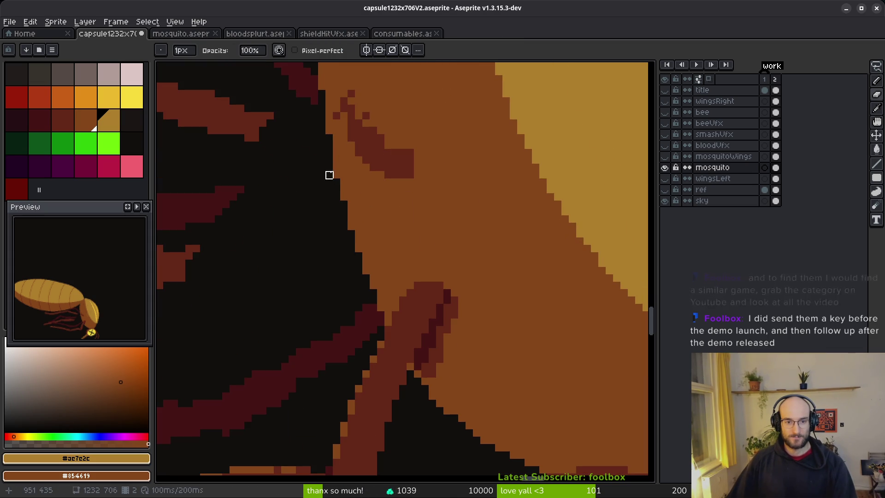
key("ctrl+s")
scroll(455, 226, "down", 1)
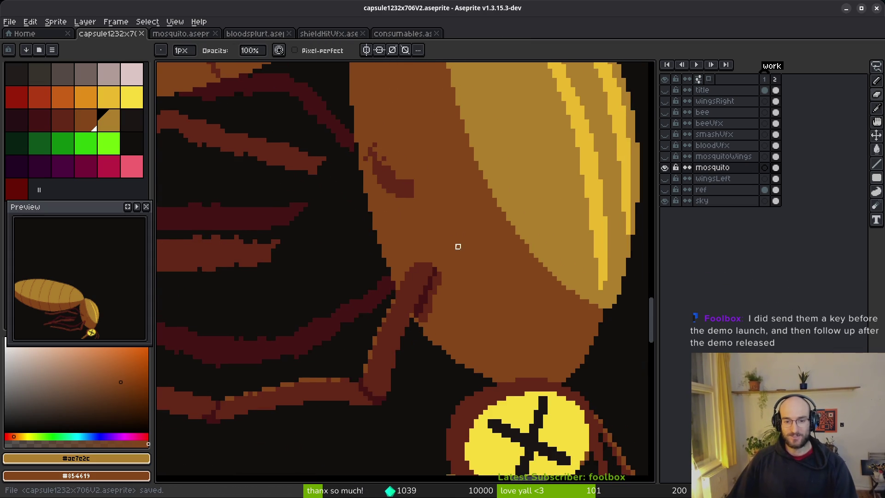
scroll(439, 338, "up", 1)
key("b")
left_click(413, 321, "alt")
left_click(413, 320)
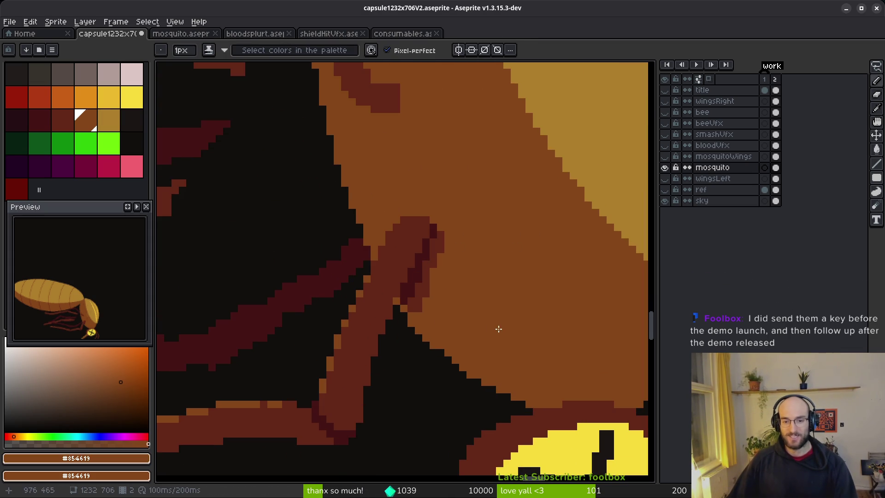
scroll(478, 303, "down", 2)
key("e")
key("ctrl+z")
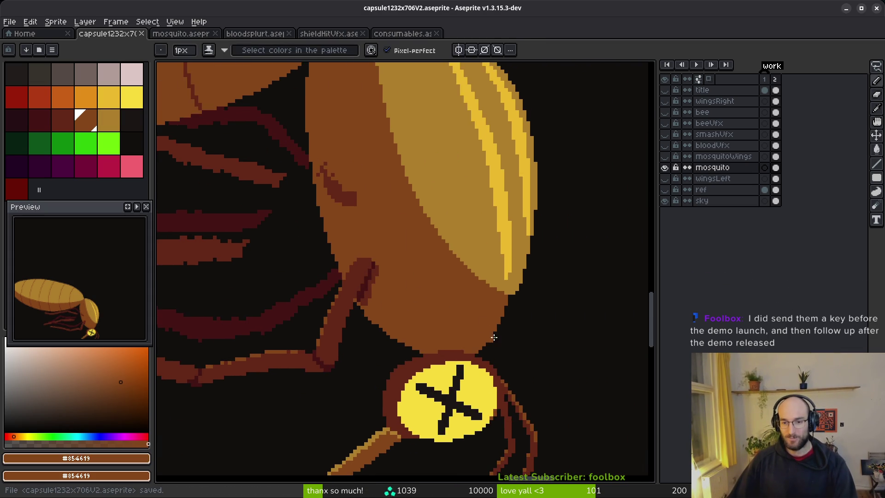
scroll(506, 313, "up", 3)
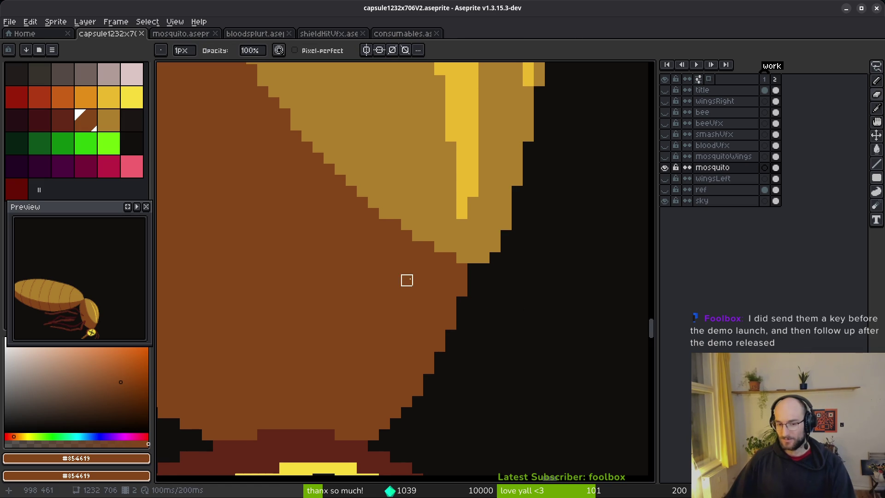
scroll(431, 288, "down", 1)
scroll(443, 292, "down", 1)
scroll(458, 280, "down", 2)
scroll(443, 289, "up", 2)
Sample the head's tan and the body's darker brown colours with the pencil active
left_click(458, 253, "alt")
key("b")
scroll(478, 269, "up", 1)
left_click_drag(478, 269, 485, 280)
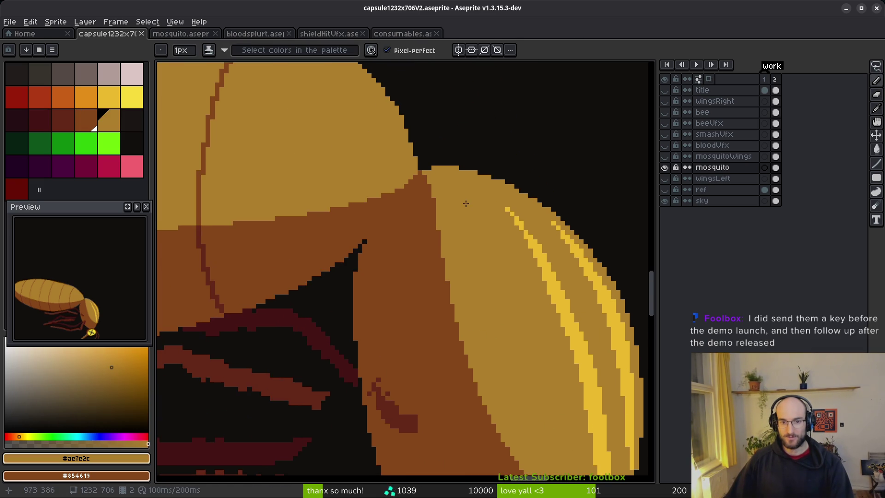
scroll(417, 216, "up", 2)
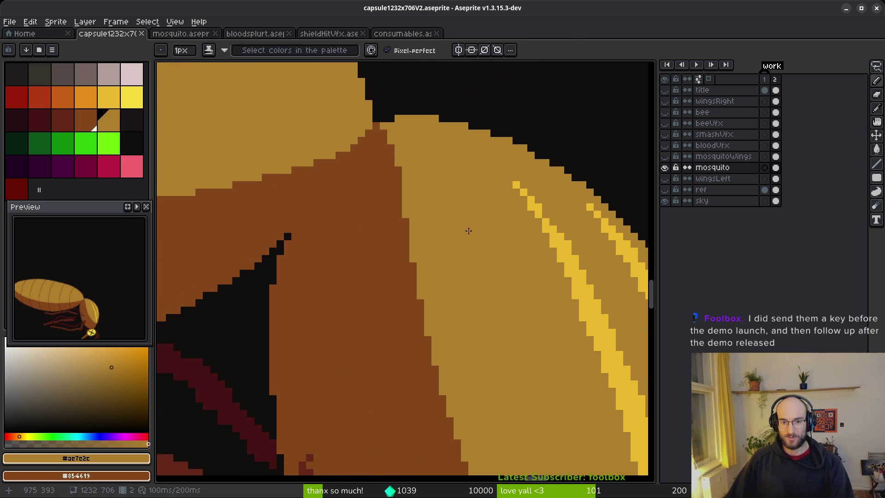
scroll(433, 248, "down", 2)
left_click(360, 247, "alt")
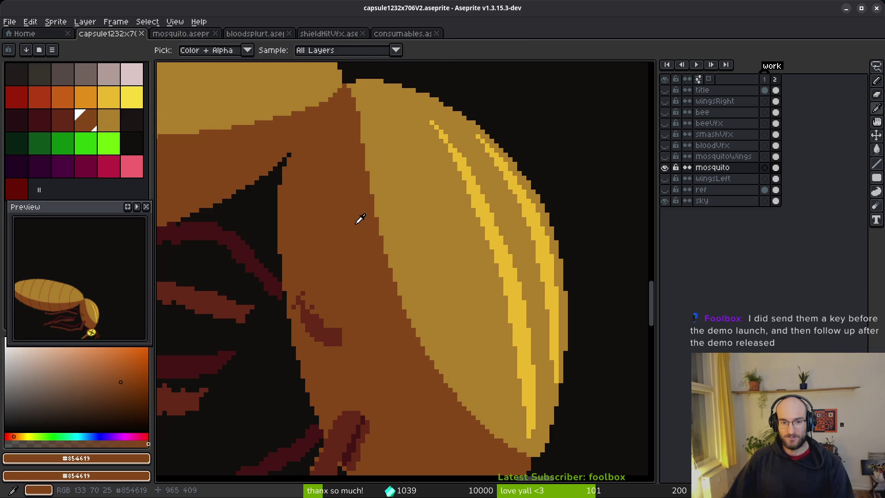
scroll(431, 283, "up", 2)
scroll(414, 291, "down", 1)
left_click(381, 283, "alt")
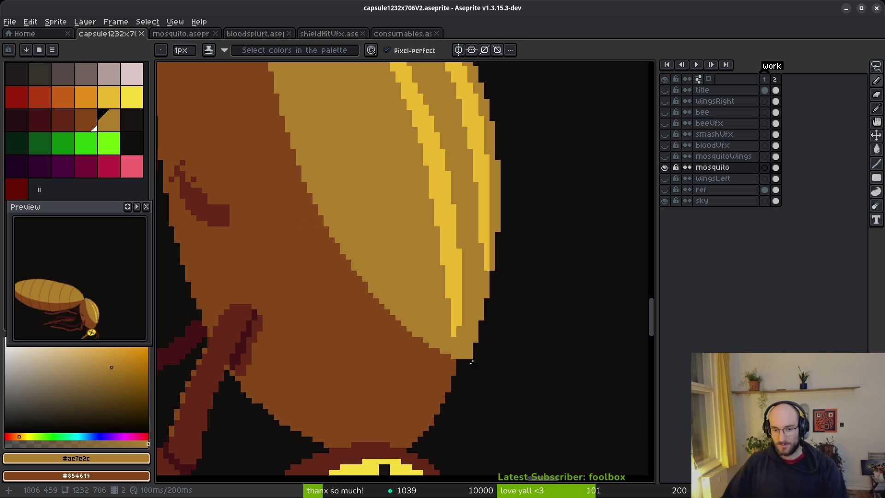
scroll(459, 376, "down", 1)
scroll(484, 344, "up", 2)
scroll(467, 339, "down", 2)
scroll(471, 325, "up", 2)
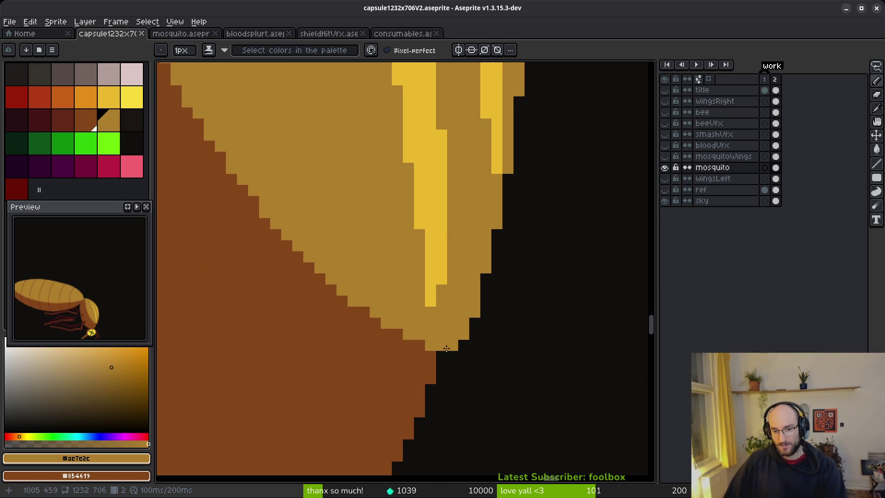
Extend light tan pixels along the head's lower edge and save the sprite
mouse_move(424, 343)
left_mouse_down()
mouse_move(330, 290)
mouse_move(288, 242)
left_mouse_up()
scroll(333, 256, "down", 3)
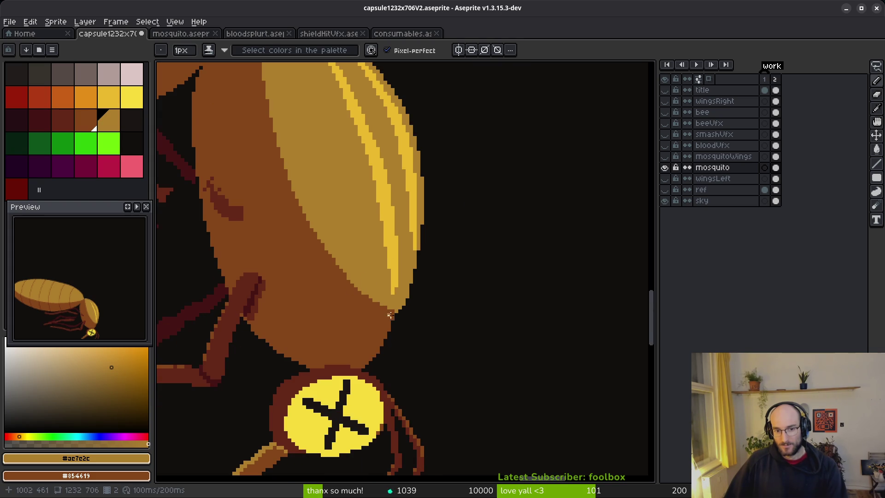
scroll(374, 270, "up", 1)
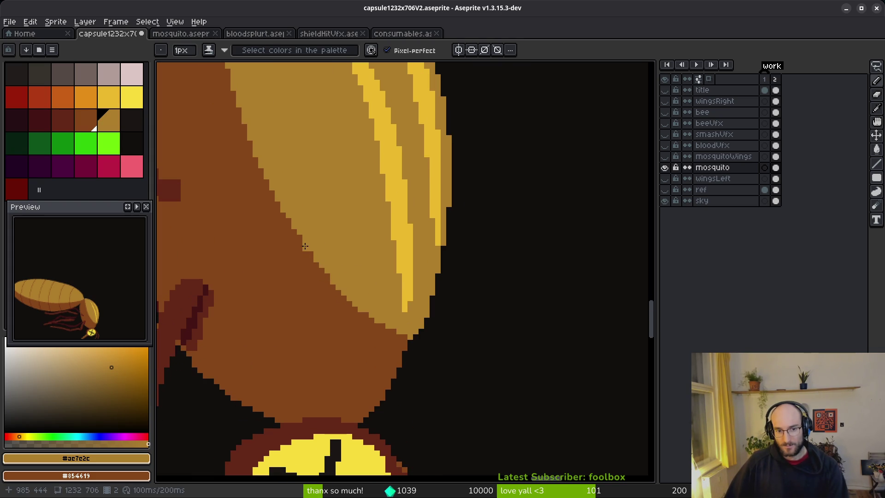
scroll(350, 268, "down", 2)
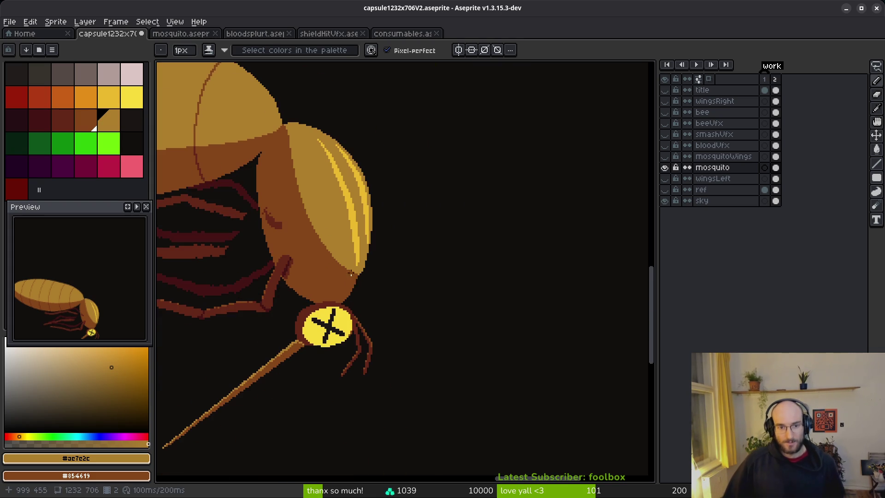
scroll(369, 295, "up", 3)
left_click_drag(390, 340, 442, 383)
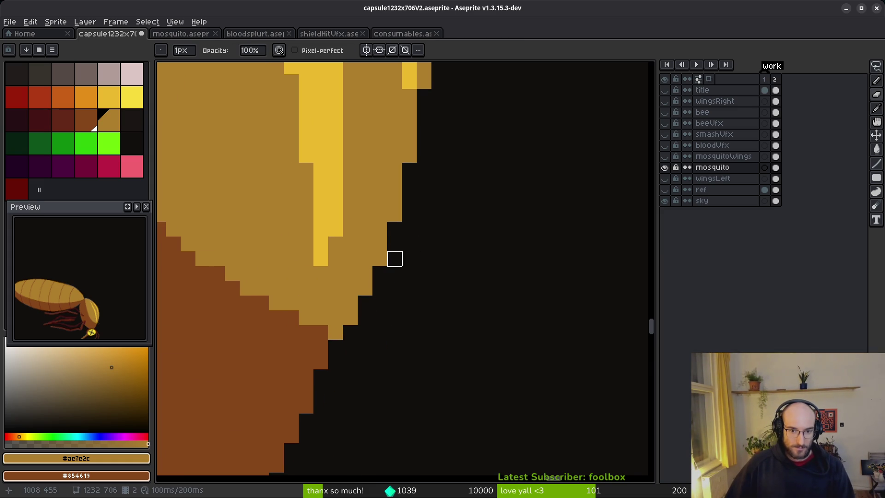
scroll(513, 312, "down", 3)
scroll(524, 323, "down", 1)
scroll(518, 312, "up", 1)
scroll(526, 308, "down", 5)
key("ctrl+s")
Replace the yellow stripe colour #eab82e with tan #ae7e2c using Replace Color
scroll(466, 295, "up", 4)
key("alt")
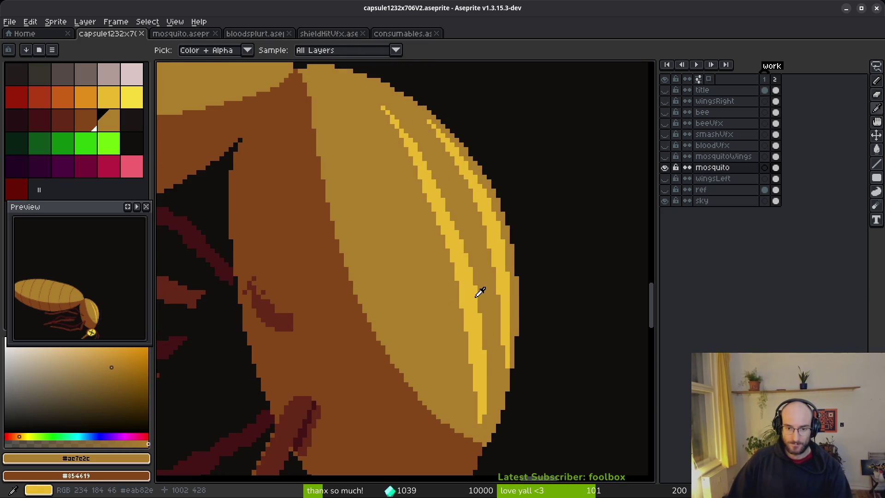
left_click(478, 296)
right_click(454, 300)
key("shift+r")
scroll(379, 247, "down", 4)
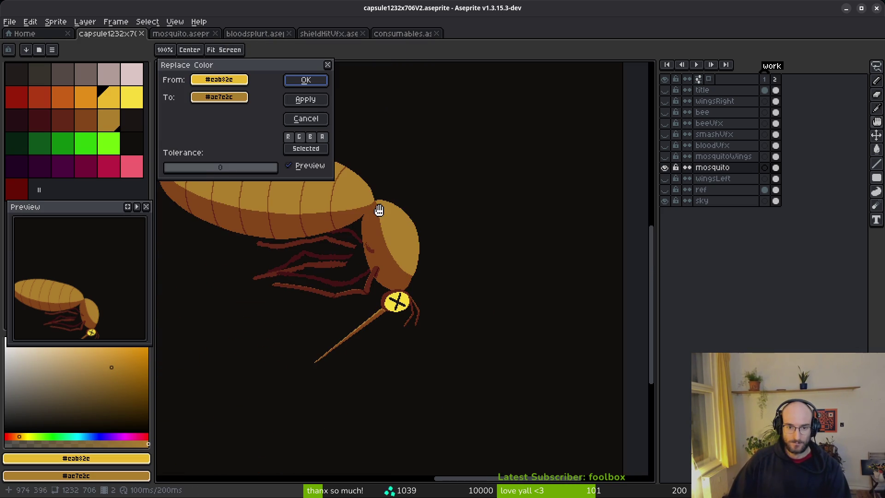
left_click(306, 80)
scroll(429, 267, "up", 4)
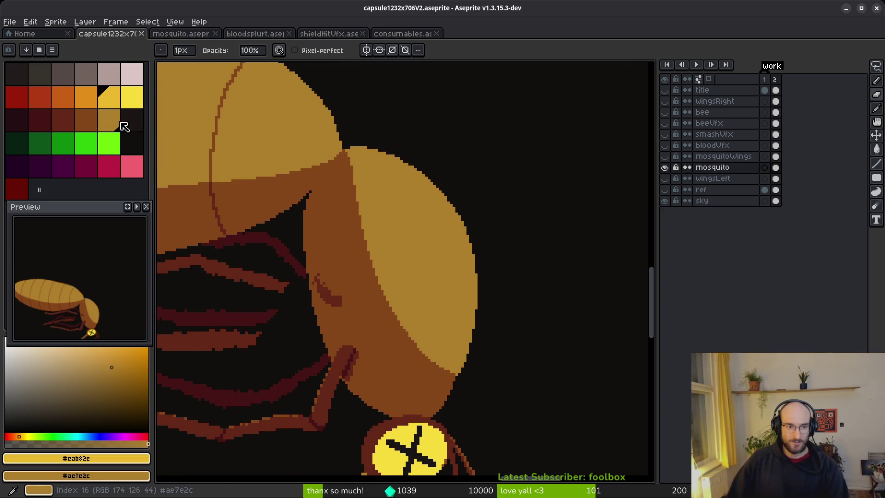
left_click(87, 121)
key("w")
scroll(481, 261, "up", 3)
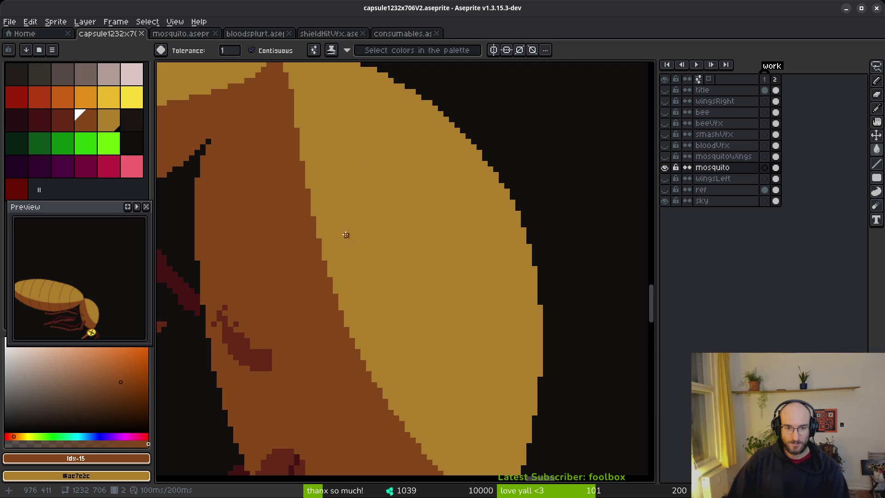
Try a dark red fill on the head's brown area, then undo it
scroll(405, 146, "down", 1)
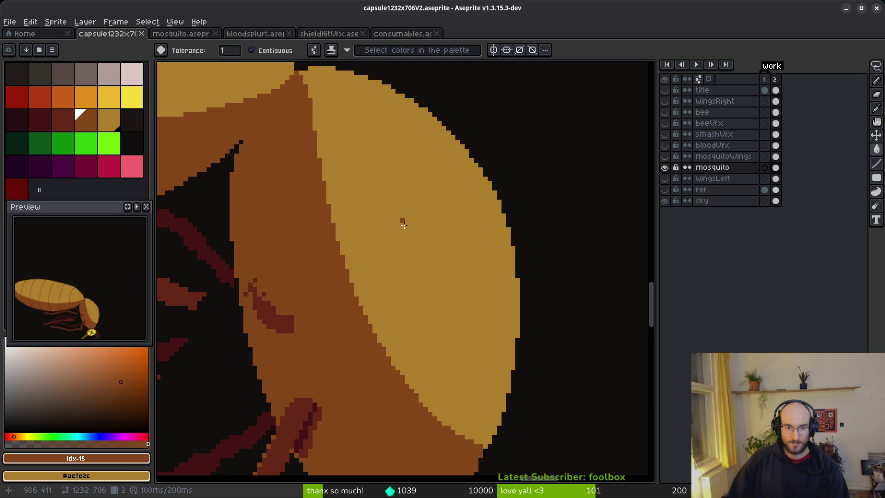
scroll(403, 222, "down", 2)
scroll(404, 239, "down", 3)
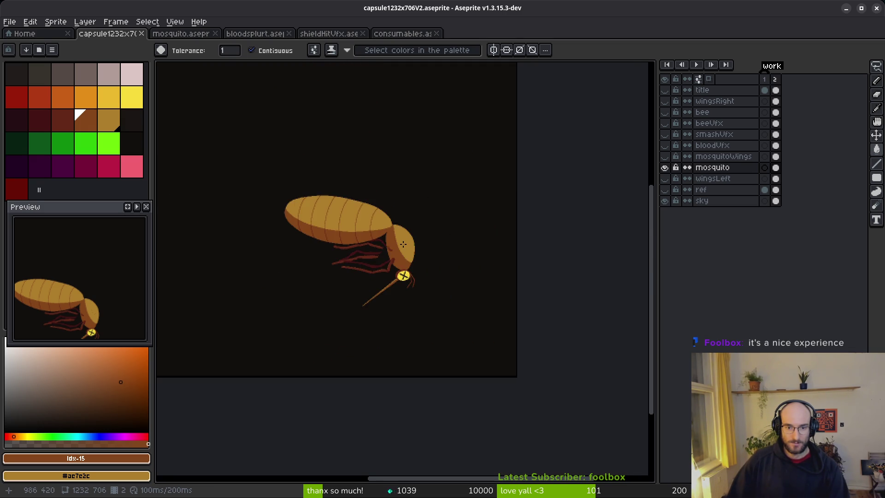
scroll(406, 248, "up", 4)
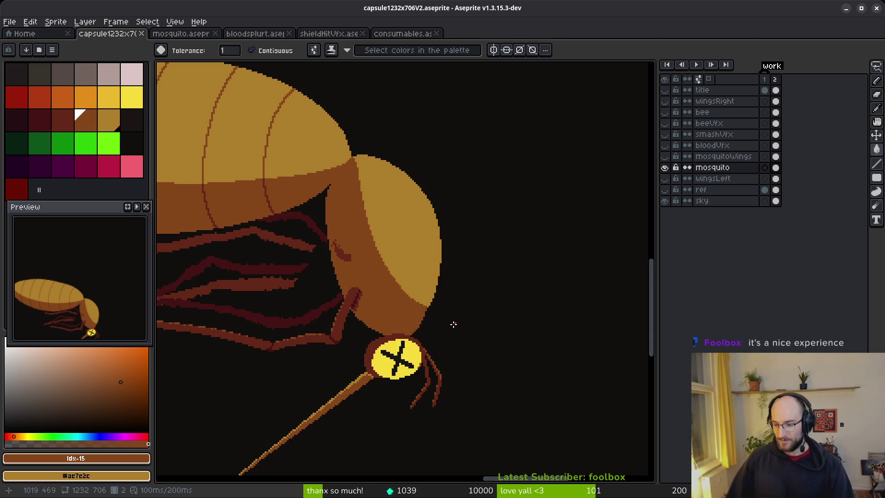
scroll(455, 322, "up", 3)
left_click(67, 126)
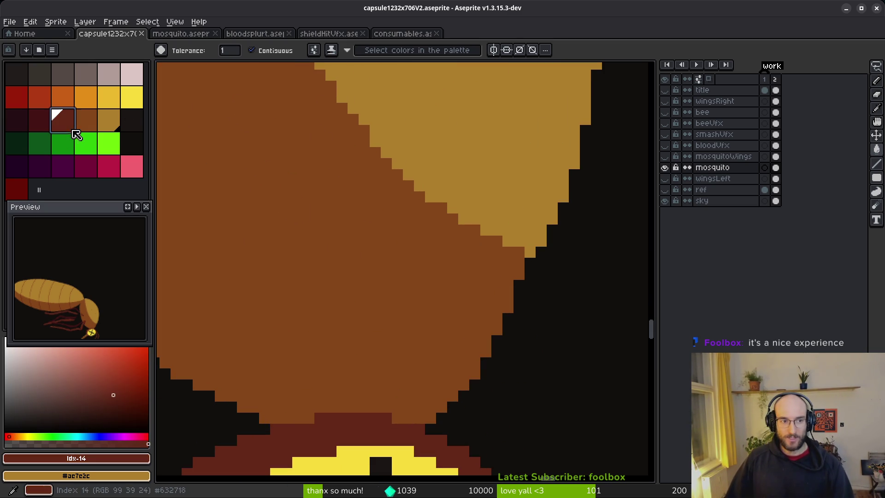
left_click(520, 258)
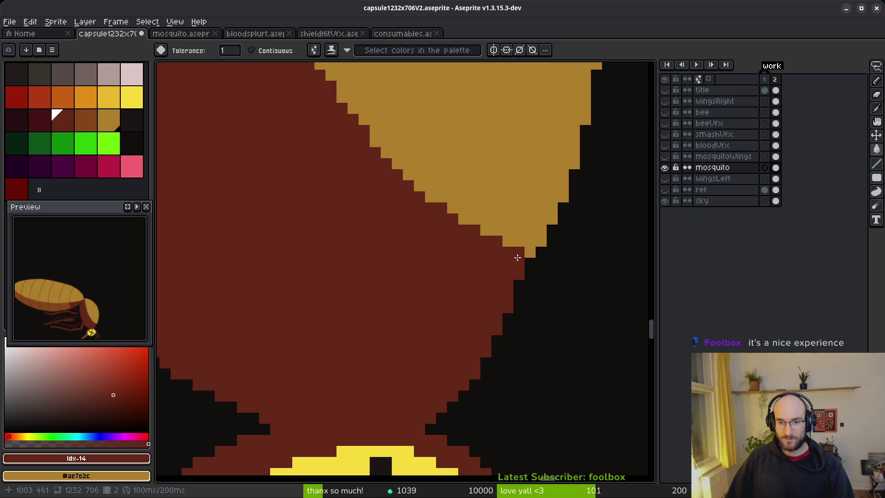
key("ctrl+z")
Pencil dark red pixels along the tan edge of the head
key("f")
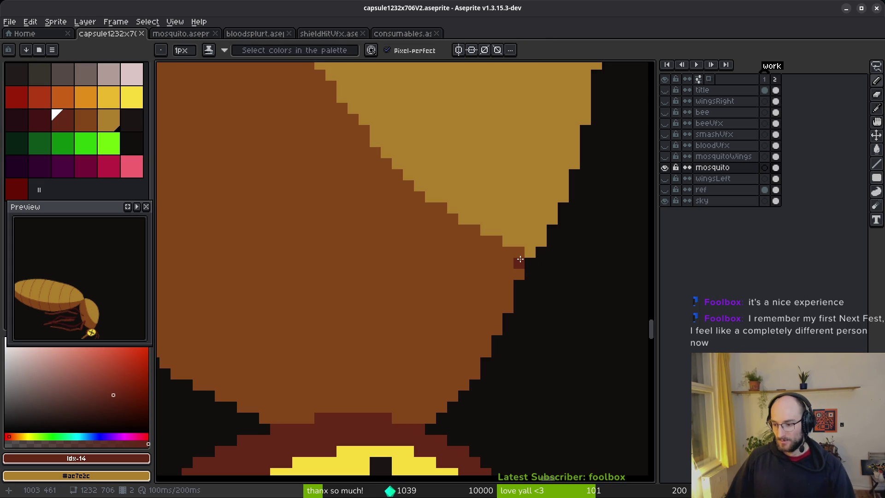
mouse_move(514, 251)
left_mouse_down()
mouse_move(418, 202)
mouse_move(395, 174)
left_mouse_up()
mouse_move(407, 221)
left_mouse_down()
mouse_move(414, 281)
mouse_move(444, 356)
left_mouse_up()
left_click(423, 308)
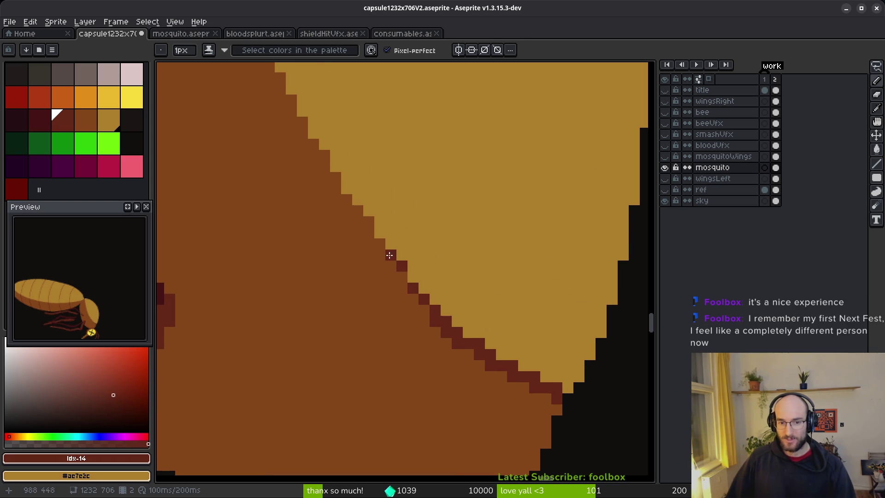
left_click_drag(418, 284, 440, 360)
left_click(457, 350)
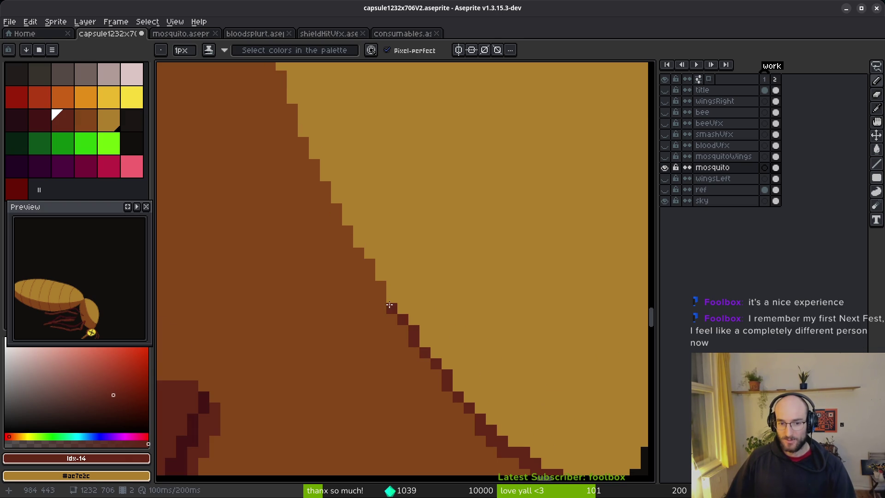
left_click(369, 264)
Place four stepped dark pixels up the lower part of the diagonal light/shadow edge
scroll(491, 298, "down", 5)
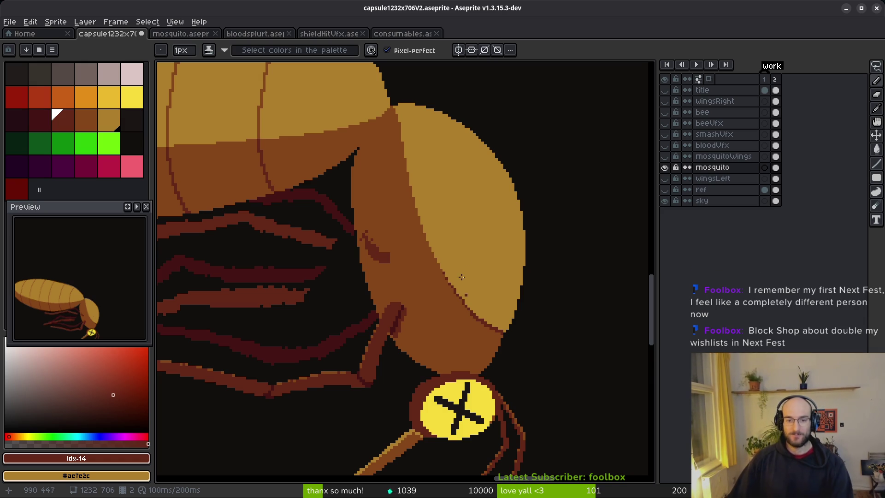
scroll(470, 301, "up", 4)
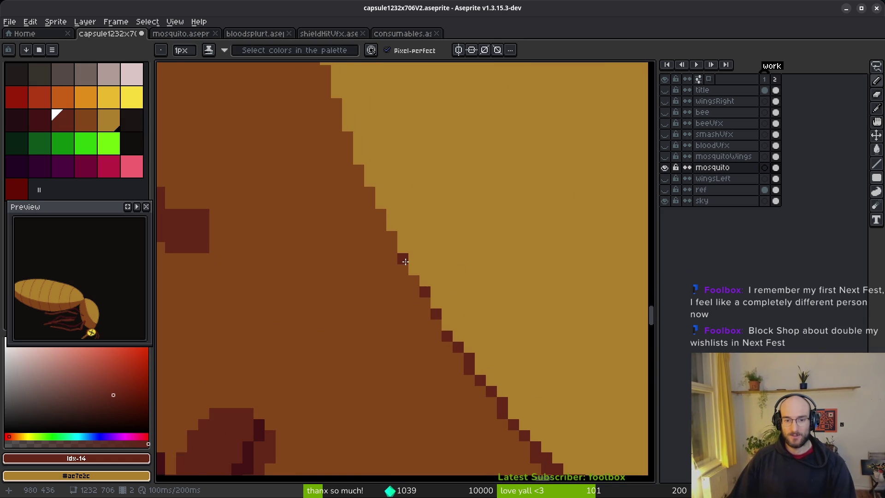
scroll(502, 314, "down", 3)
scroll(478, 366, "down", 2)
scroll(488, 364, "up", 2)
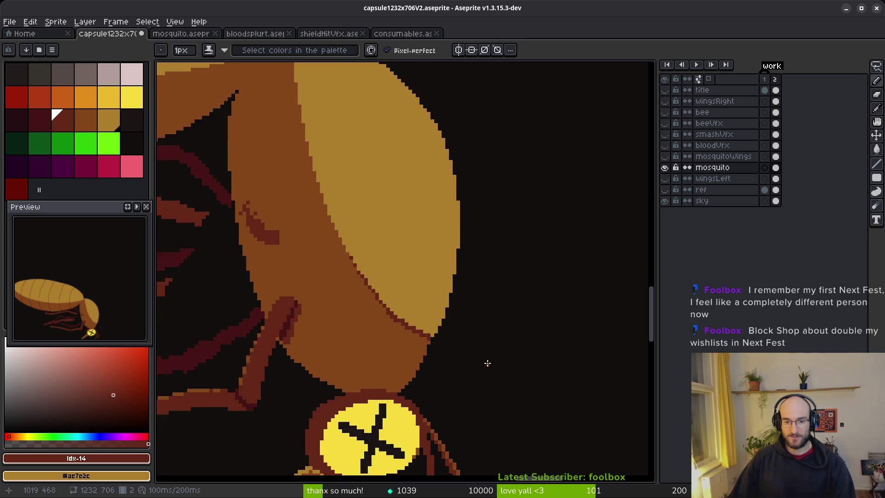
scroll(488, 363, "down", 2)
scroll(447, 325, "up", 2)
scroll(415, 290, "up", 4)
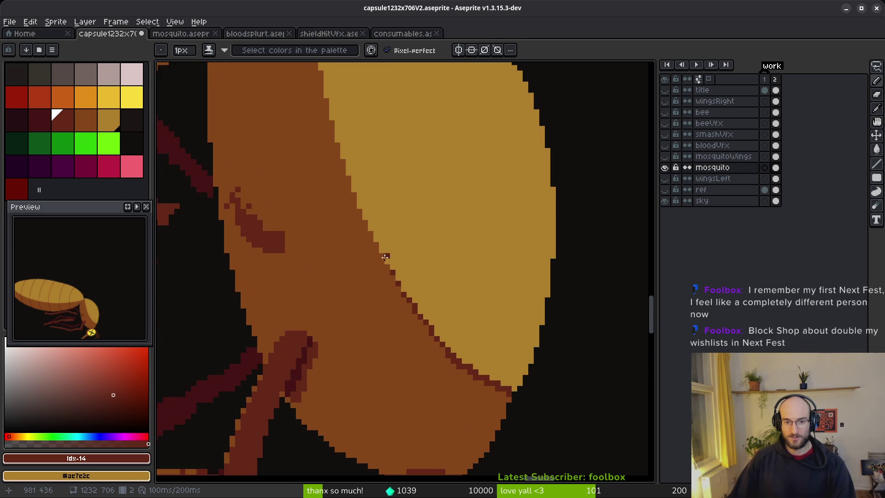
left_click(402, 288)
left_click(390, 266)
left_click(380, 244)
left_click(368, 222)
Continue the stepped dark pixel line up the upper part of the diagonal edge
left_click(358, 189)
left_click(346, 155)
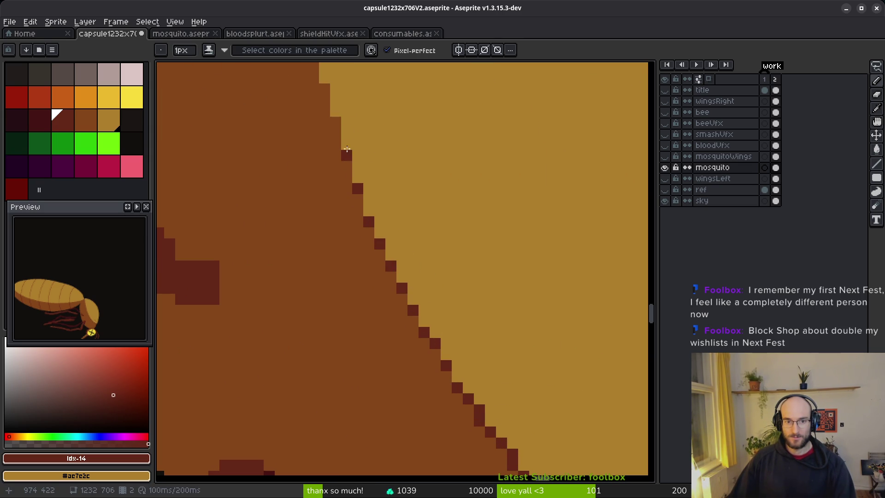
left_click(336, 122)
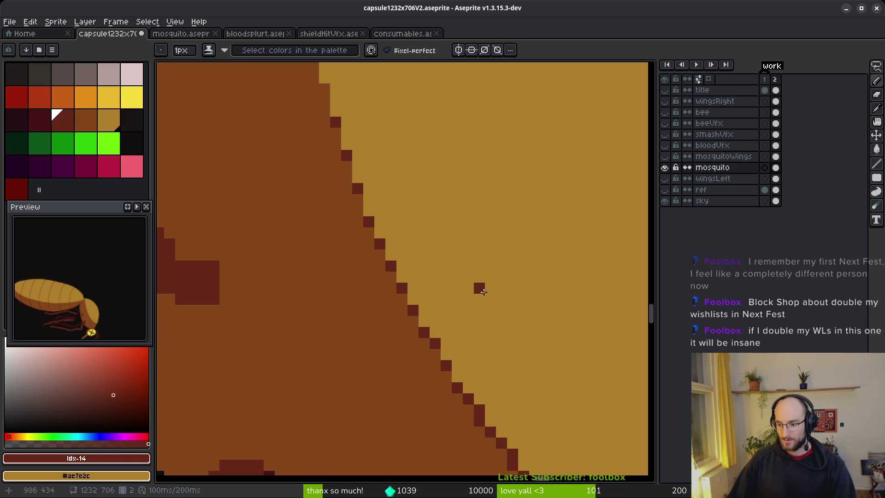
scroll(526, 341, "down", 4)
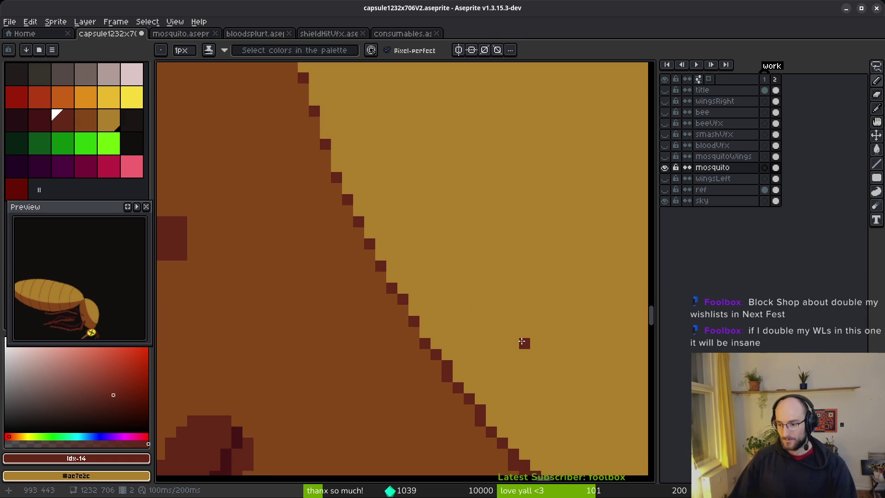
scroll(442, 244, "down", 2)
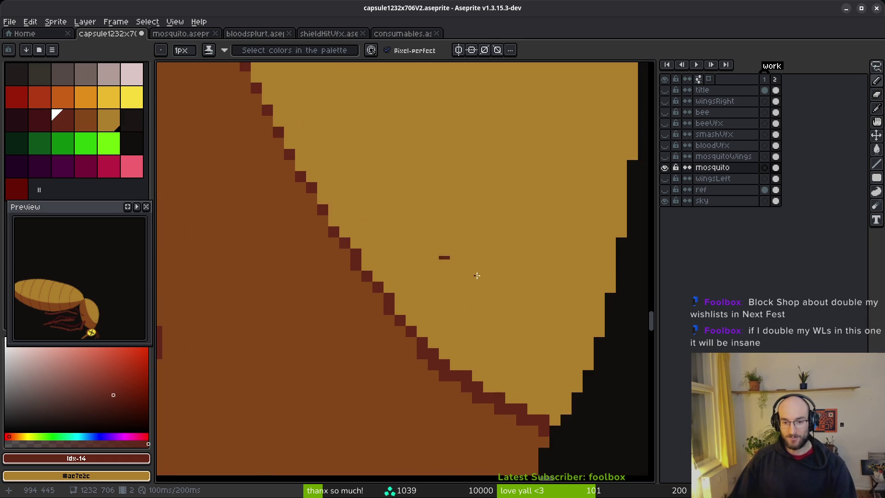
scroll(418, 299, "up", 2)
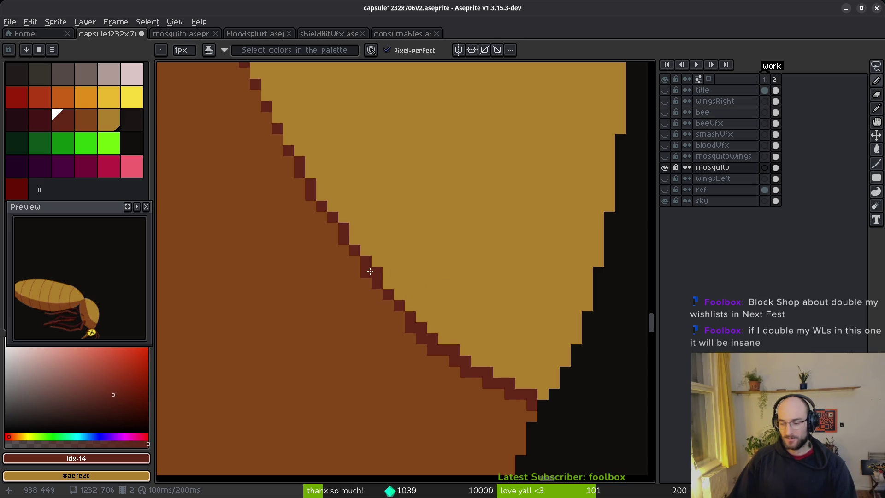
scroll(466, 323, "down", 5)
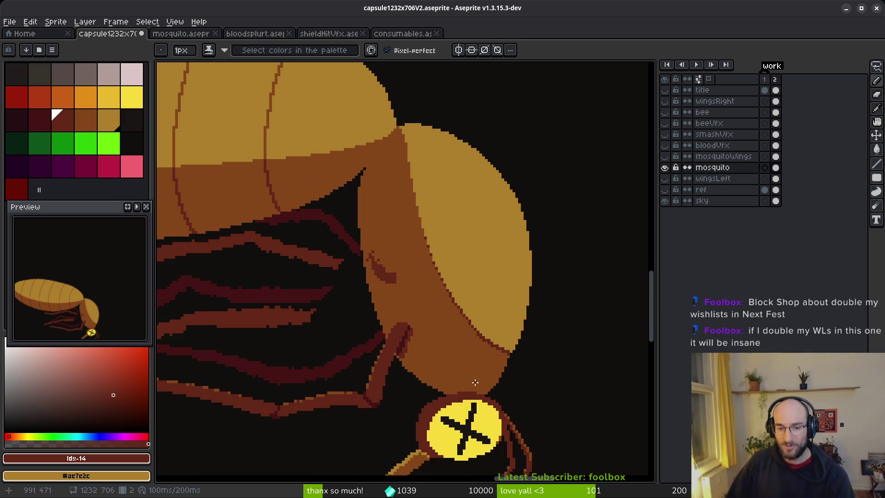
scroll(404, 320, "up", 1)
left_click_drag(407, 339, 412, 324)
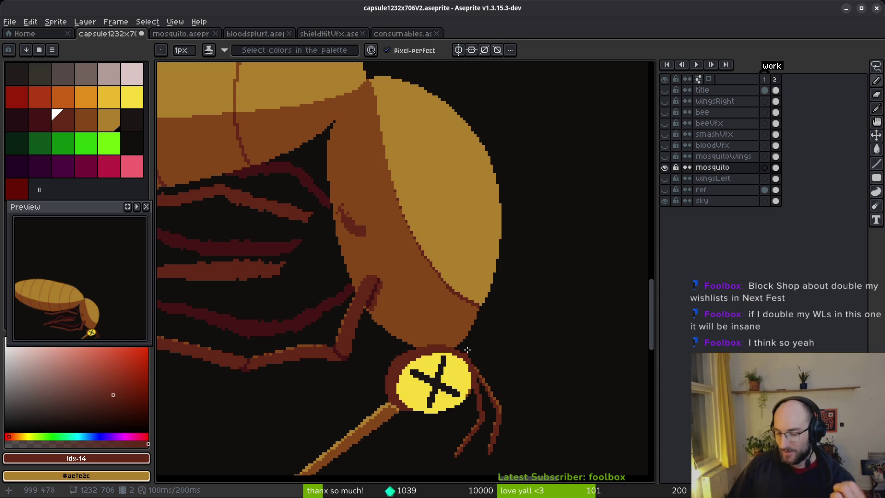
Place a row of dark pixels along the head–body seam and draw a short dark red line
scroll(418, 187, "up", 2)
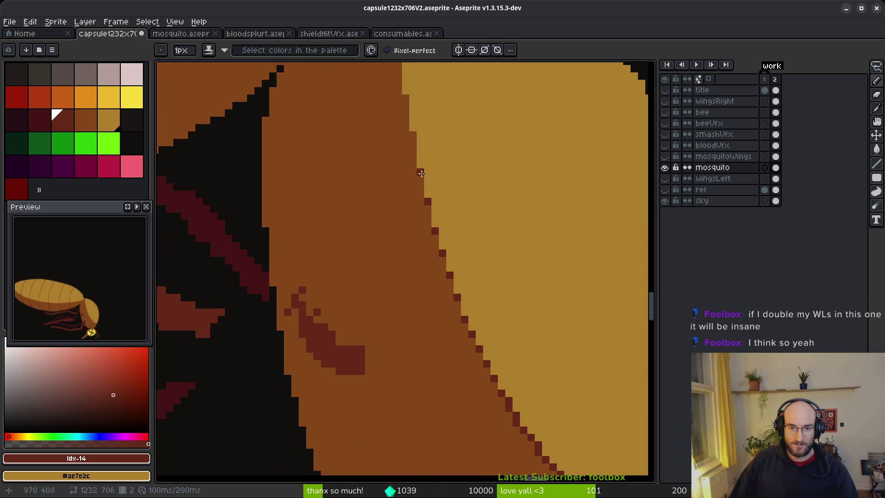
scroll(477, 306, "down", 2)
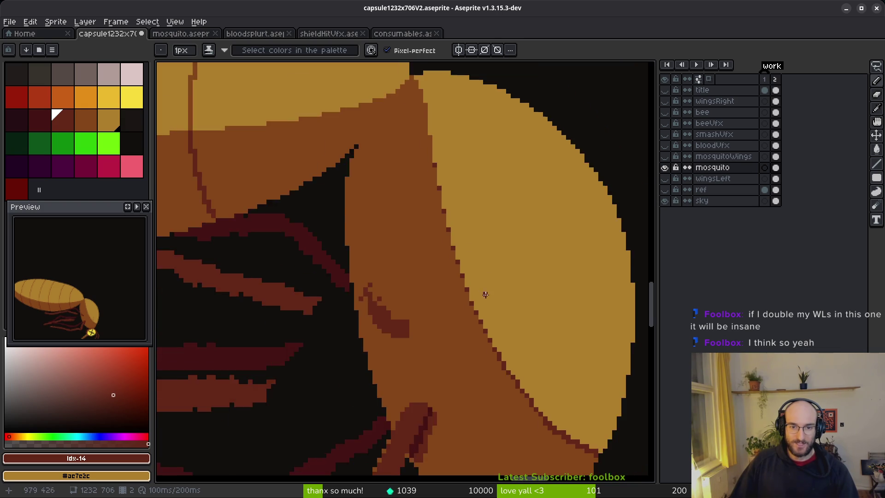
scroll(442, 228, "up", 1)
scroll(442, 228, "up", 1)
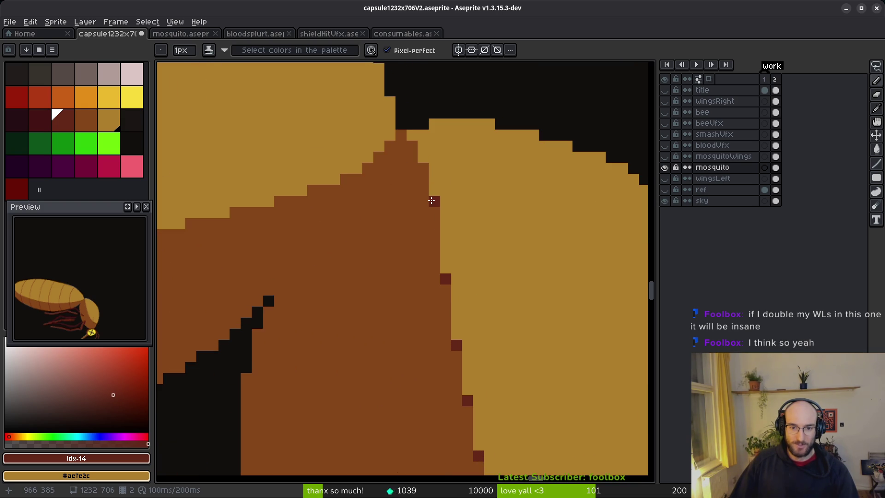
left_click(401, 135)
left_click(390, 146)
left_click(379, 157)
left_click(368, 168)
scroll(404, 267, "down", 3)
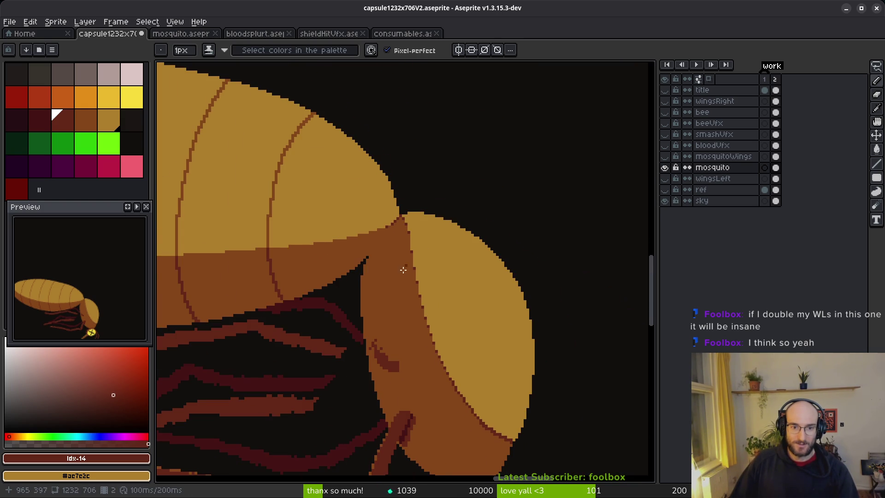
scroll(404, 272, "up", 2)
mouse_move(473, 229)
left_mouse_down()
mouse_move(411, 288)
mouse_move(410, 300)
mouse_move(466, 240)
left_mouse_up()
Undo the seam line, redraw it, and fill the thin strip along the seam dark red
key("ctrl+z")
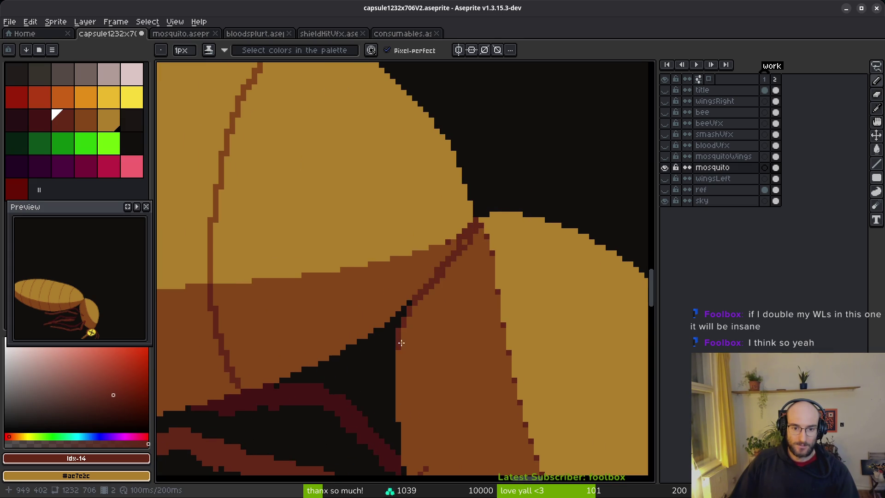
key("ctrl+z")
left_click_drag(399, 370, 418, 313)
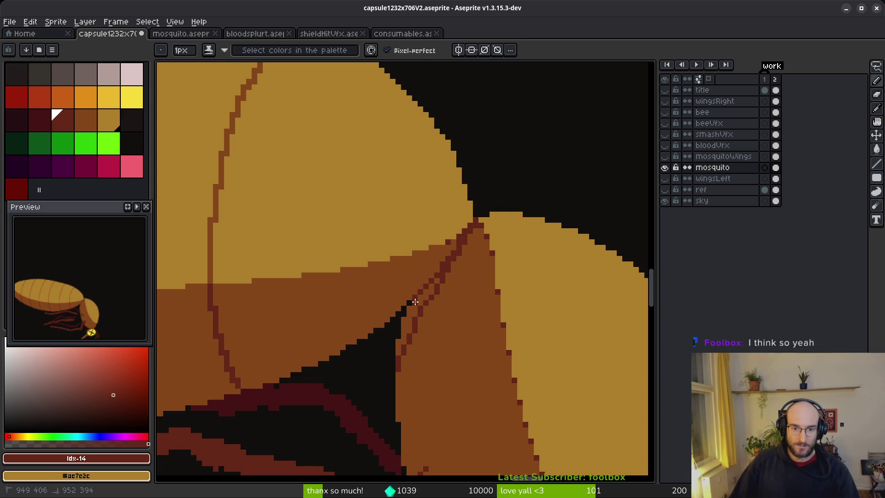
key("g")
left_click(414, 308)
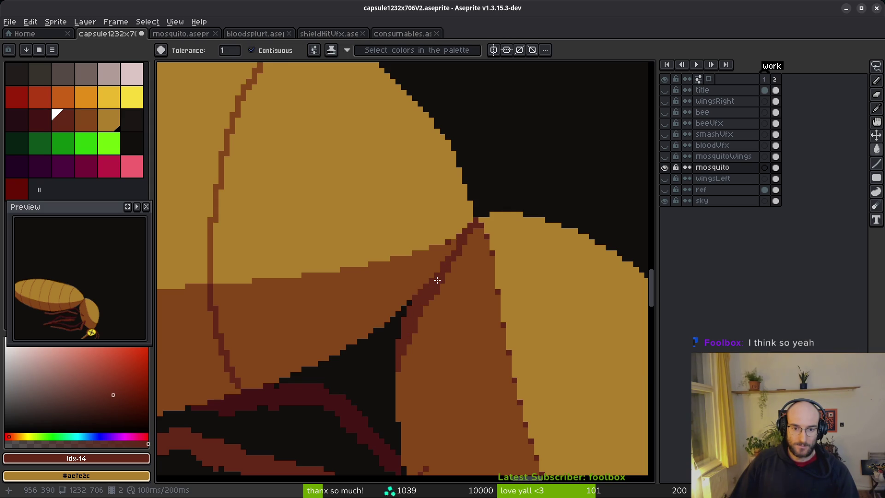
key("b")
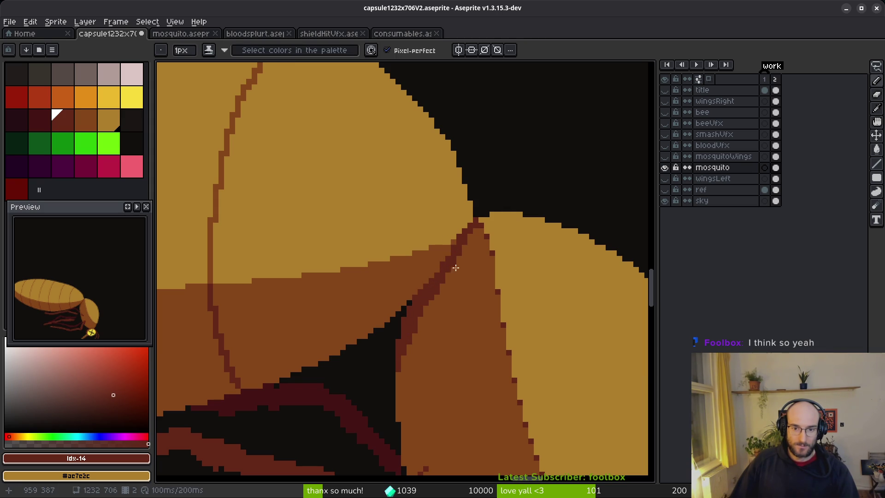
Pick medium brown #854619, redraw the line down the seam, and save the sprite
left_click(446, 246, "alt")
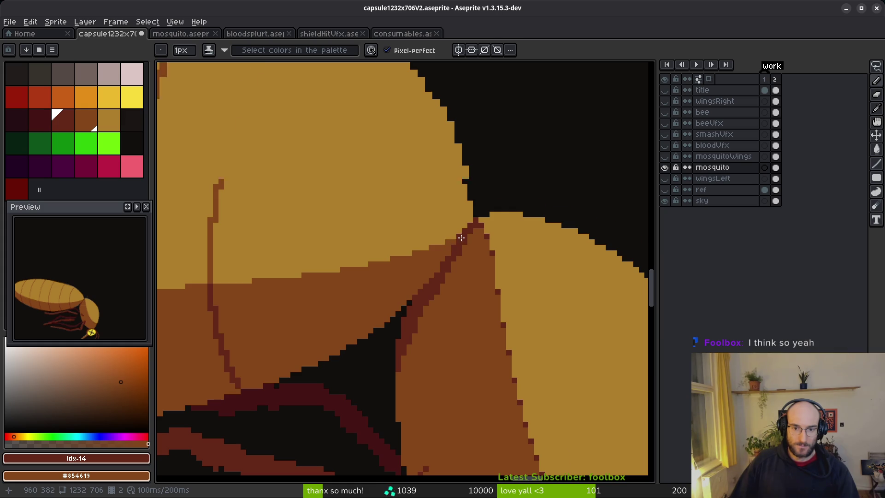
scroll(462, 238, "up", 4)
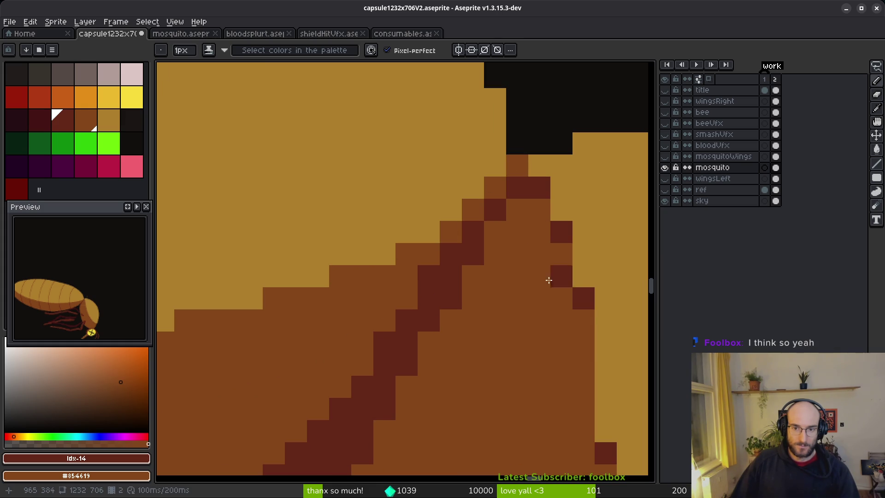
scroll(510, 258, "down", 5)
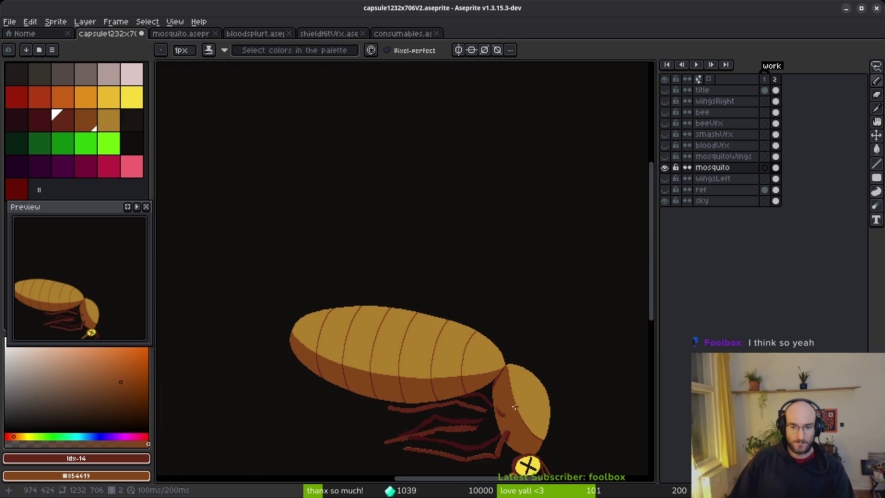
scroll(480, 344, "up", 5)
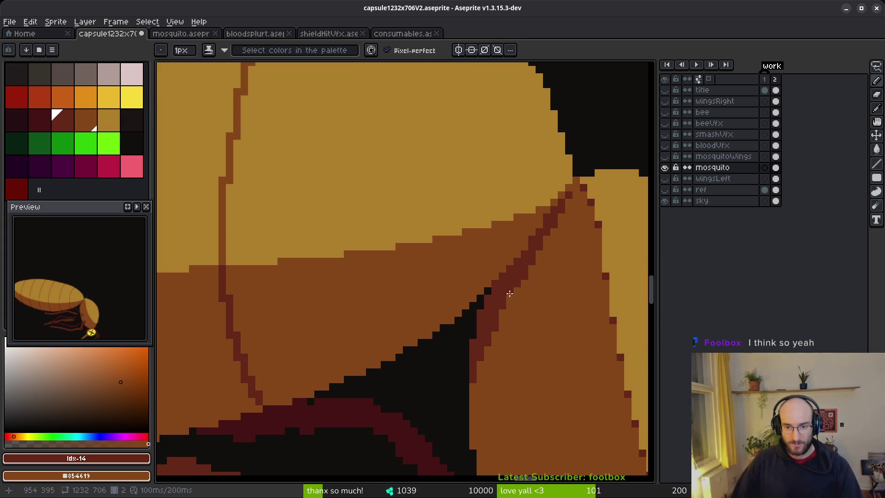
left_click_drag(521, 292, 486, 359)
left_click_drag(475, 394, 475, 396)
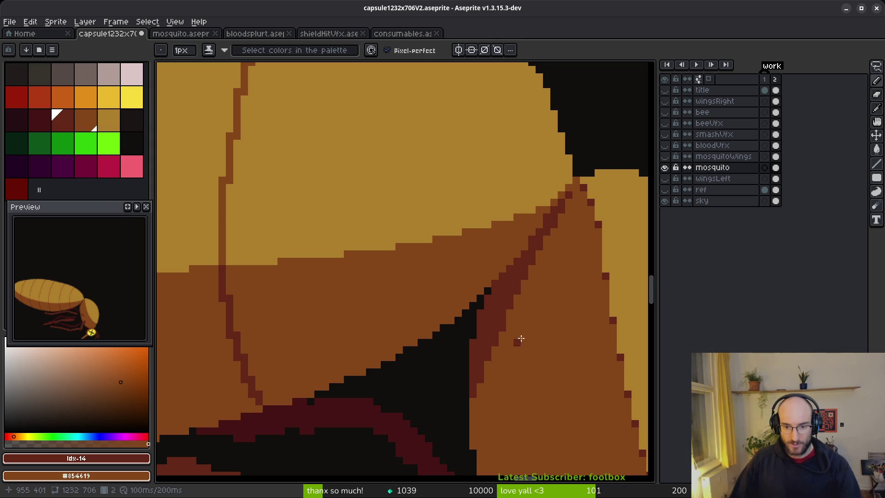
scroll(517, 341, "down", 5)
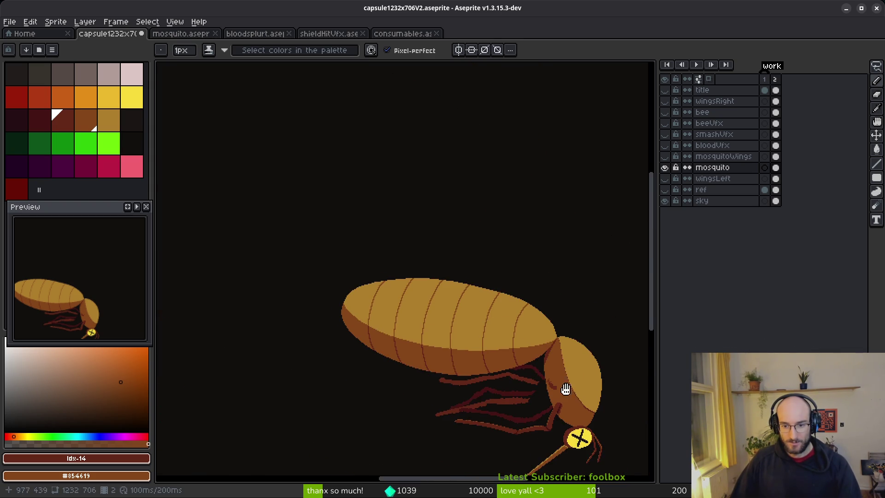
left_click_drag(571, 393, 558, 390)
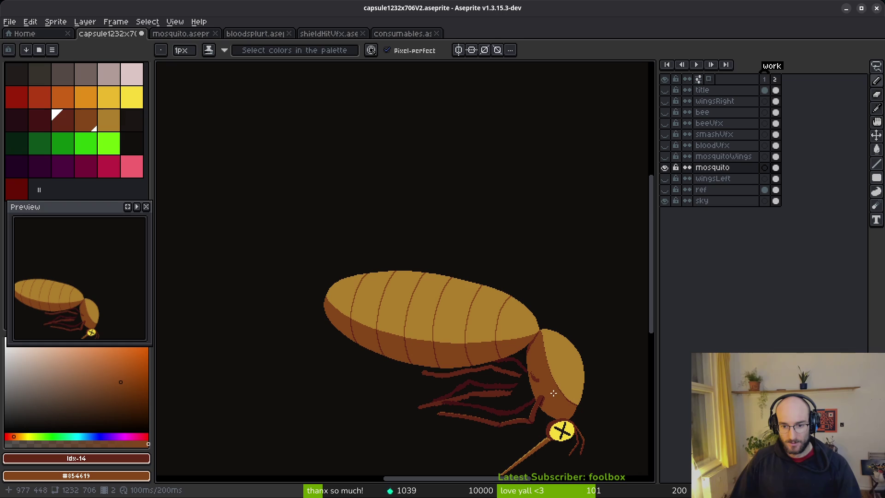
key("ctrl+z")
key("ctrl+y")
key("ctrl+s")
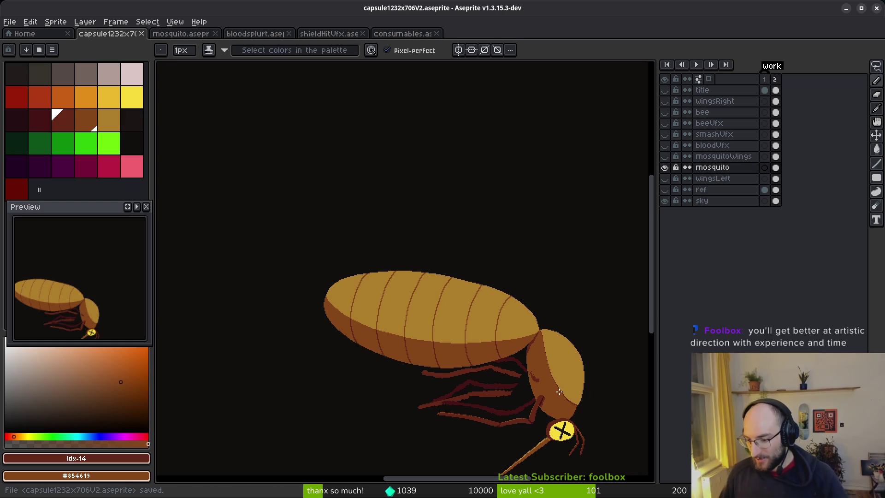
Toggle the bloodVfx layer's visibility to compare, leaving it hidden
left_click_drag(560, 391, 492, 356)
scroll(530, 323, "up", 3)
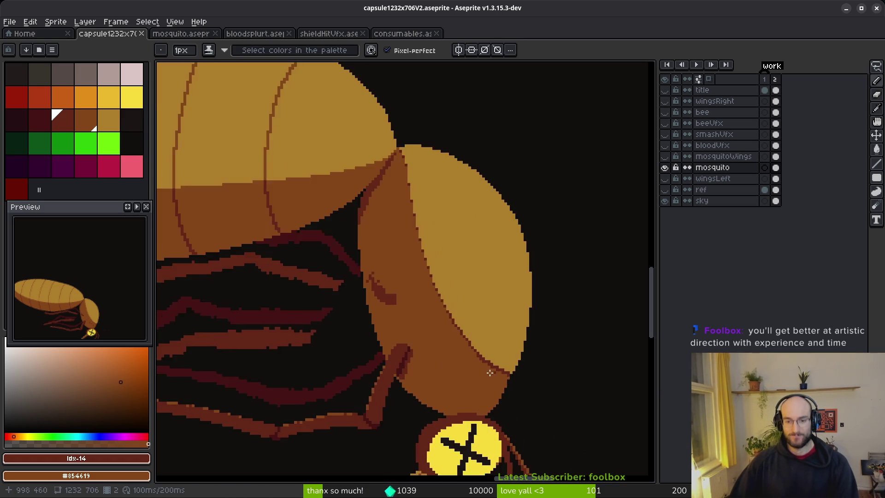
scroll(557, 275, "down", 3)
scroll(600, 156, "down", 2)
left_click(666, 146)
left_click(666, 146)
left_click(665, 146)
left_click(666, 146)
left_click(665, 146)
left_click(665, 145)
left_click(665, 146)
left_click(665, 146)
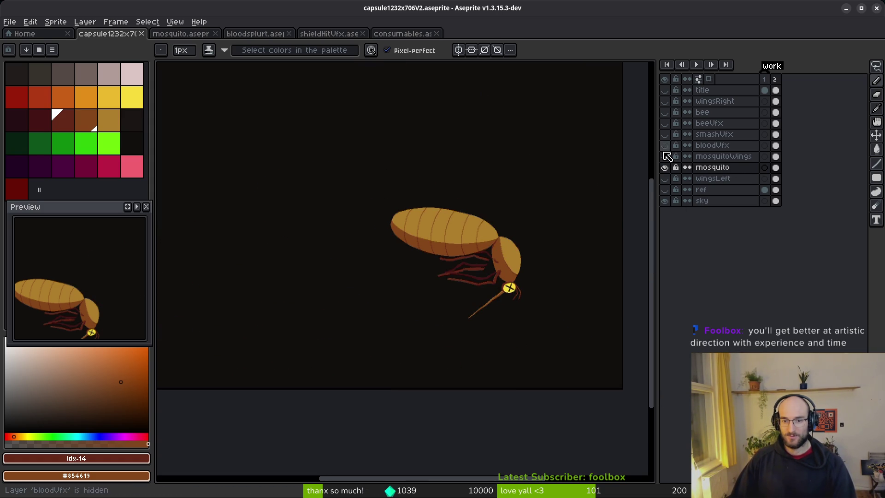
Eyedrop the tan head colour and bucket-fill the ring around the yellow eye
scroll(495, 280, "up", 3)
scroll(479, 268, "left", 2)
scroll(470, 255, "down", 1)
left_click_drag(435, 299, 521, 269)
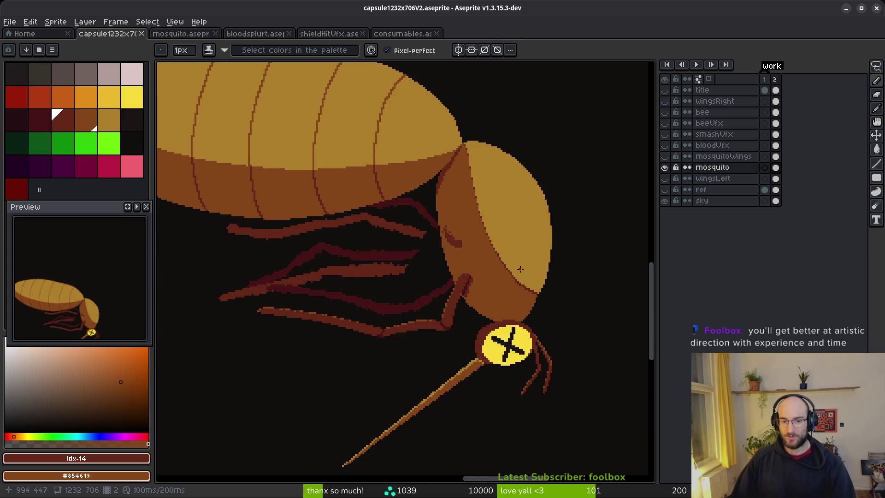
scroll(474, 197, "up", 2)
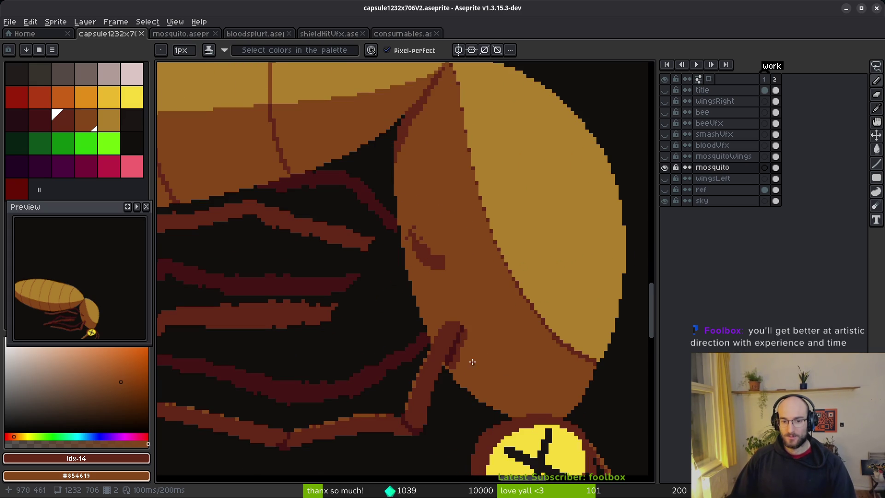
scroll(495, 330, "down", 2)
scroll(521, 364, "up", 3)
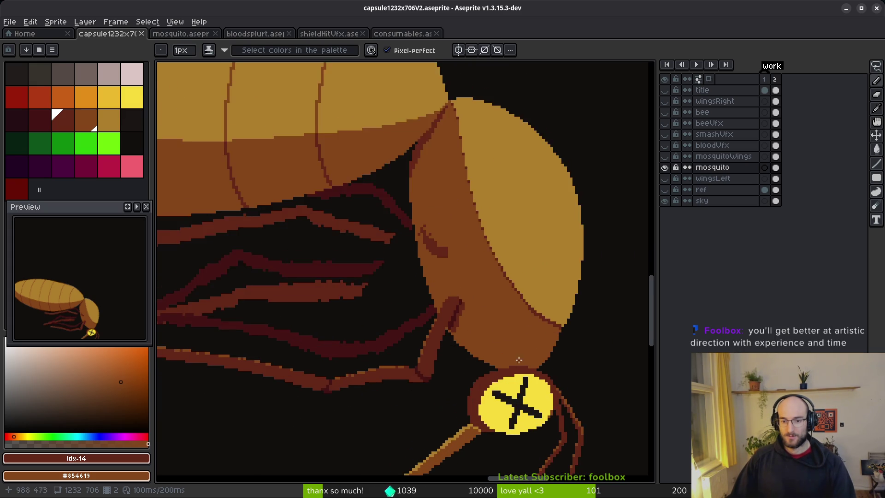
left_click(461, 286, "alt")
key("g")
left_click(470, 314)
scroll(521, 341, "down", 2)
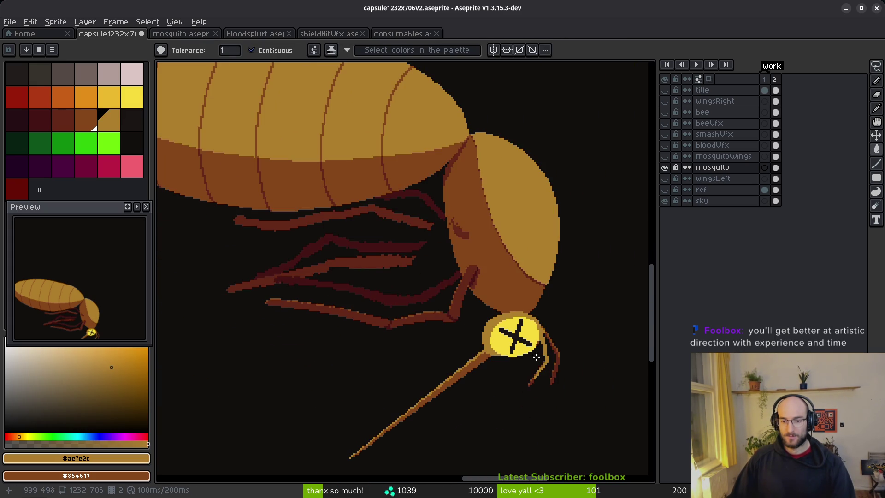
scroll(551, 377, "down", 1)
scroll(535, 343, "up", 3)
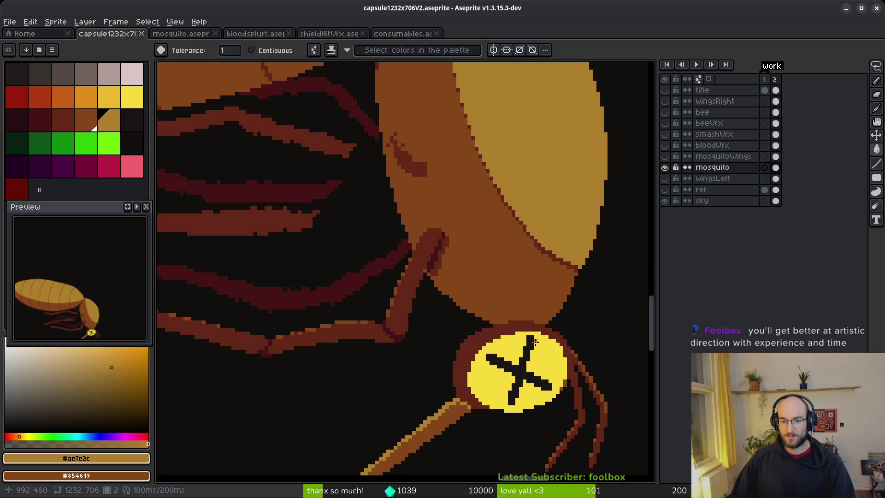
left_click_drag(488, 359, 482, 308)
scroll(504, 232, "up", 3)
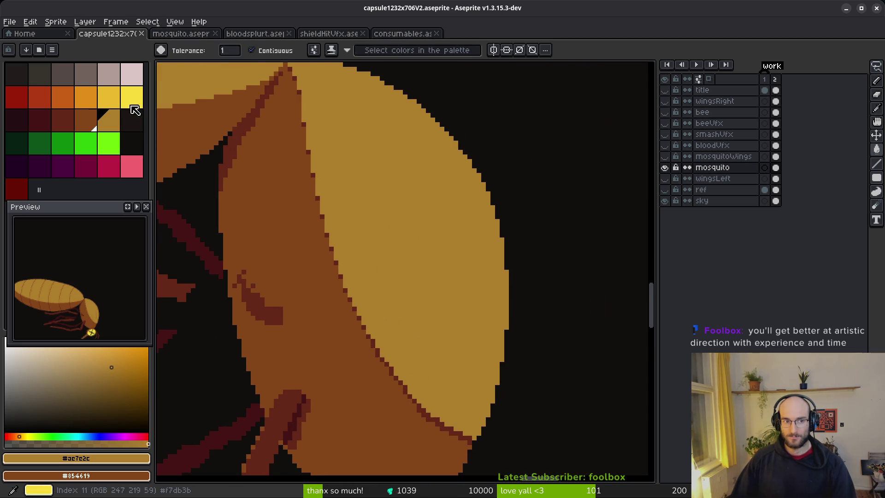
With bright yellow, pencil straight and diagonal stripe lines across the head
left_click(110, 97)
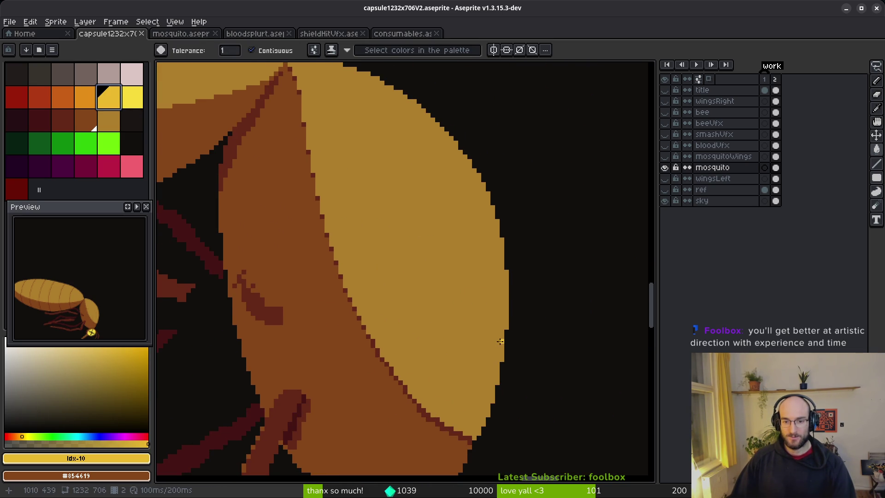
scroll(501, 342, "up", 1)
left_click(499, 363)
key("ctrl+z")
key("f")
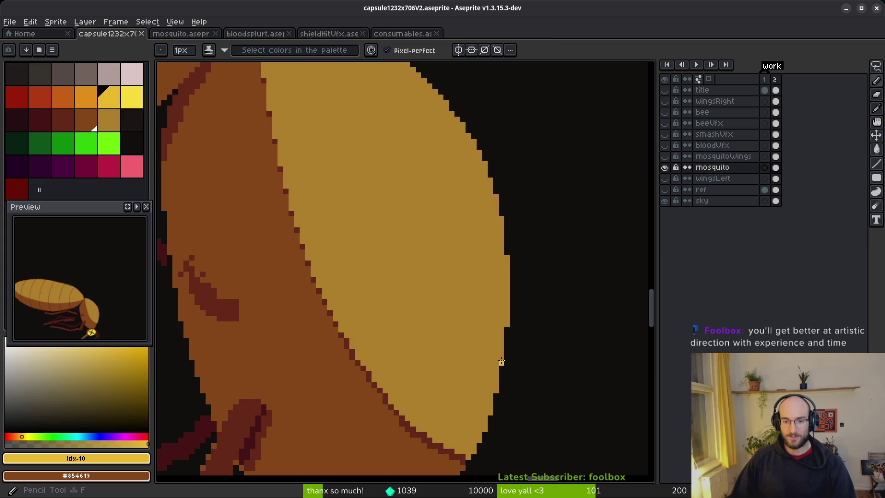
mouse_move(501, 363)
left_mouse_down()
mouse_move(426, 340)
mouse_move(496, 318)
left_mouse_up()
mouse_move(508, 267)
left_mouse_down()
mouse_move(372, 263)
mouse_move(467, 235)
mouse_move(496, 333)
left_mouse_up()
left_click_drag(473, 254, 364, 314)
key("ctrl+z")
left_click_drag(472, 254, 360, 312)
key("ctrl+z")
mouse_move(473, 253)
left_mouse_down()
mouse_move(357, 282)
mouse_move(336, 297)
left_mouse_up()
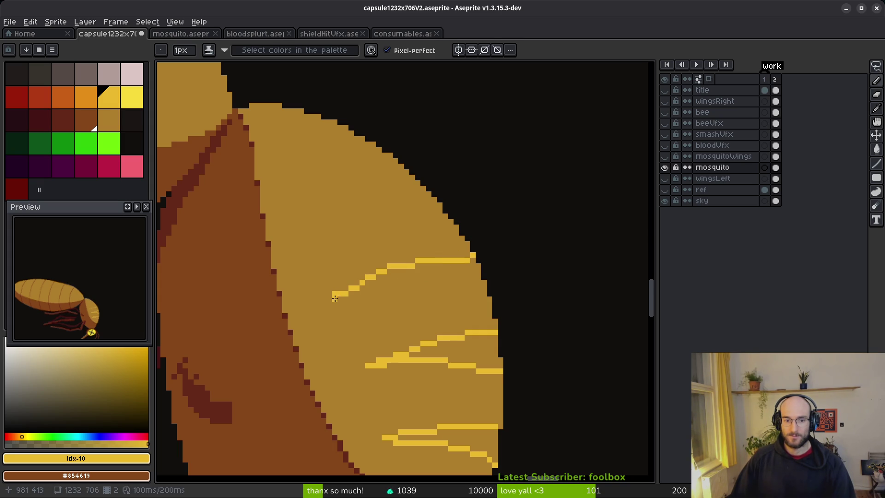
Add more yellow stripe lines running from the head's top down and back toward the rim
left_click(439, 211, "shift")
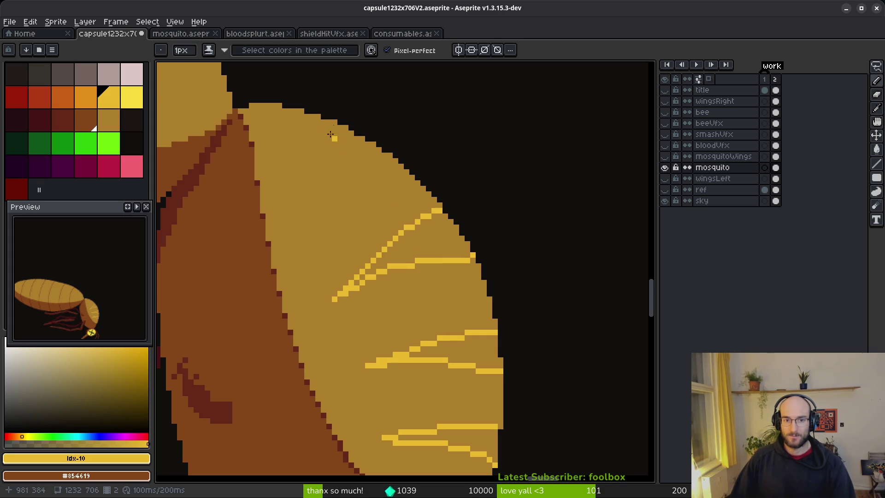
left_click(352, 133)
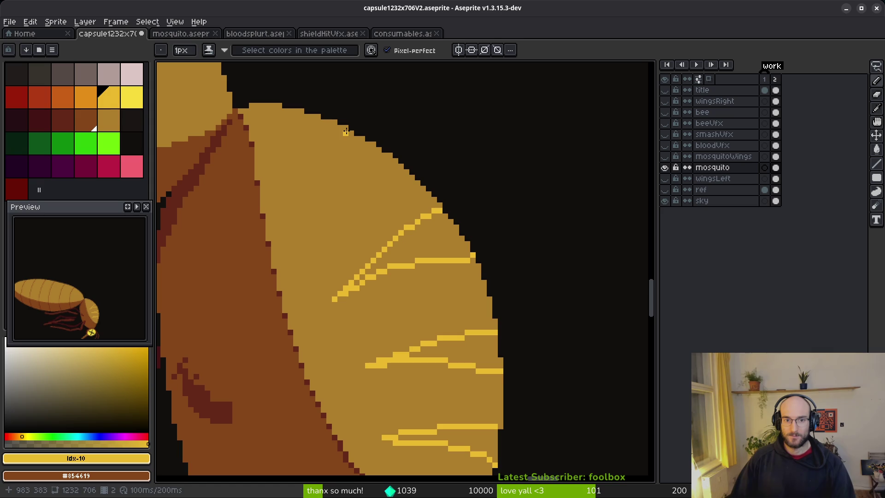
left_click(318, 231, "shift")
left_click_drag(318, 230, 373, 155)
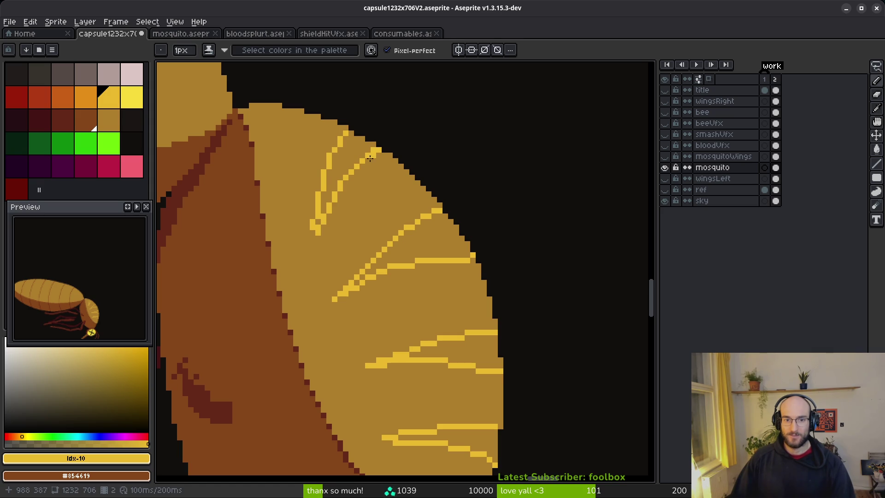
scroll(370, 257, "down", 3)
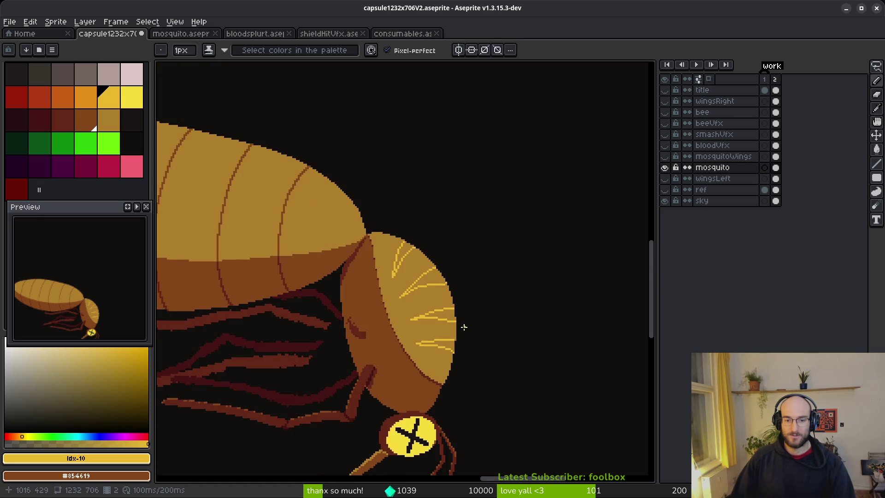
scroll(386, 233, "up", 3)
Bucket-fill the wedges between the yellow lines to form solid stripes
key("g")
left_click(438, 265)
left_click(425, 240)
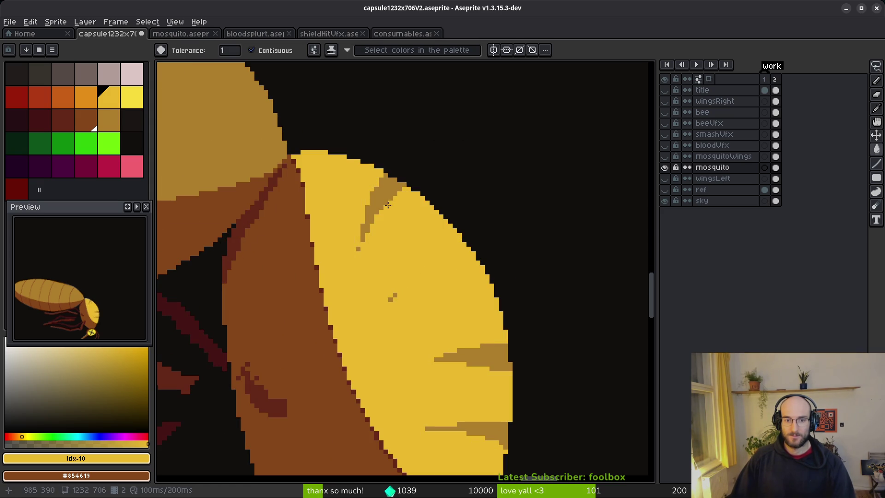
key("ctrl+z")
left_click(378, 207)
left_click(489, 357)
left_click(492, 426)
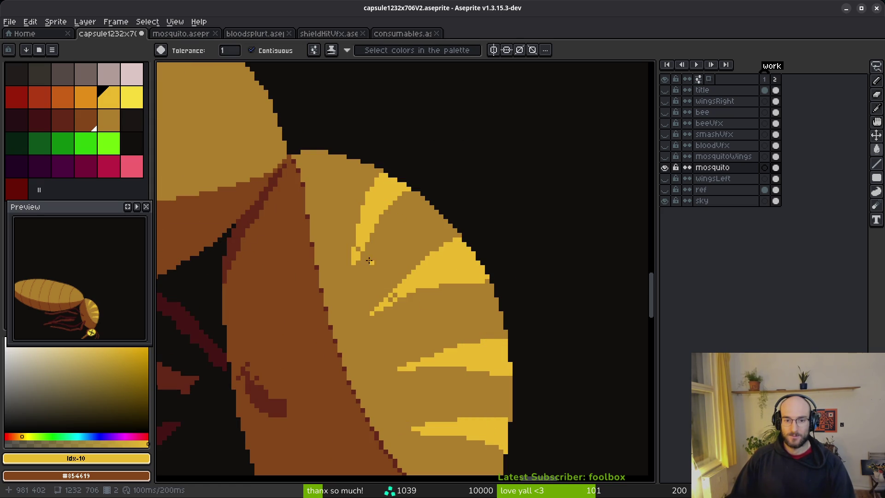
Make the mosquitoWings layer visible again
scroll(396, 297, "down", 5)
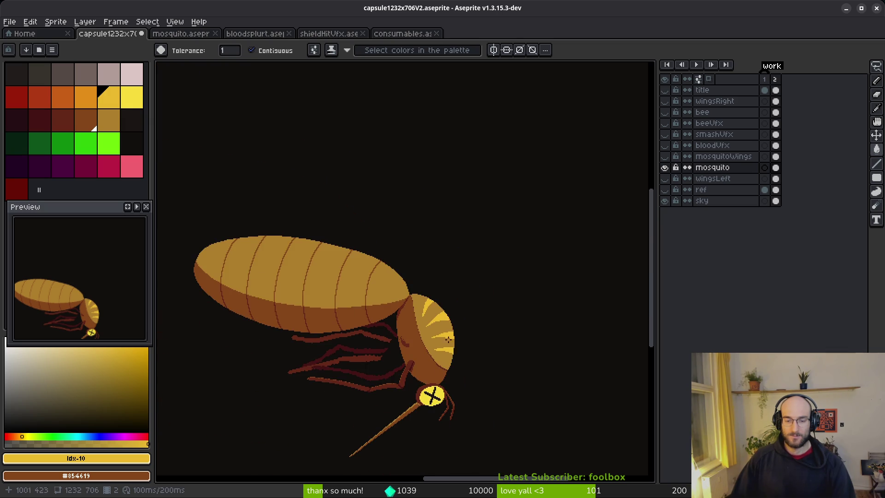
scroll(483, 392, "down", 2)
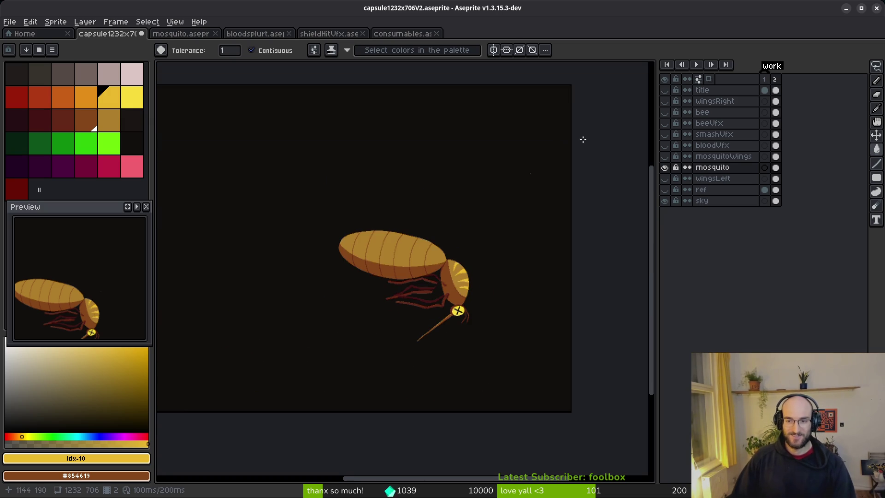
left_click(664, 156)
Zoom into the head, select the wingsLeft layer, and hide mosquitoWings
scroll(469, 299, "up", 2)
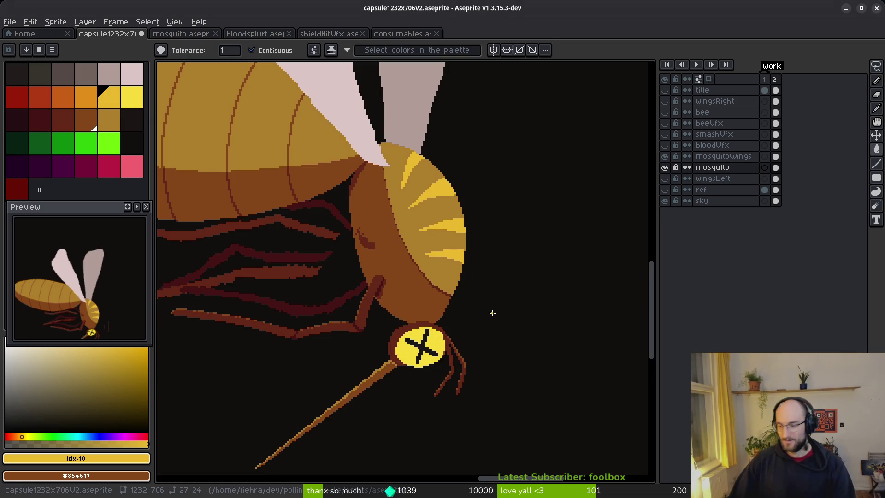
scroll(462, 313, "up", 2)
scroll(462, 313, "up", 3)
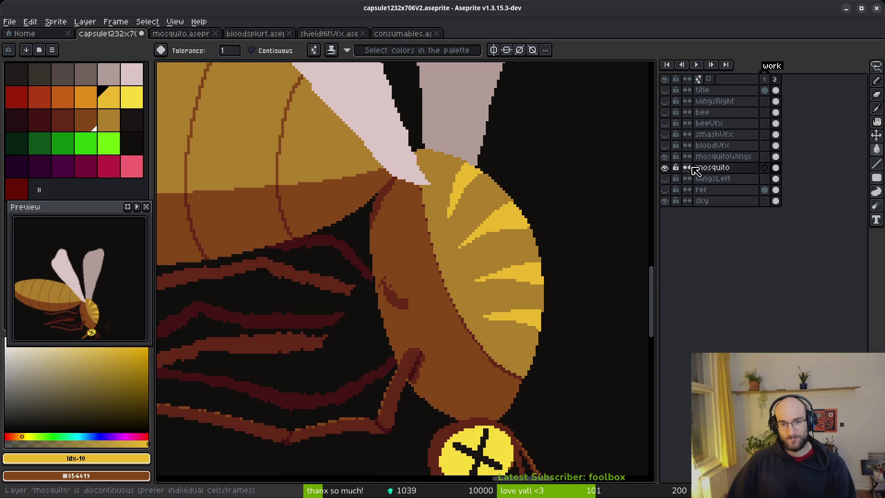
left_click(776, 179)
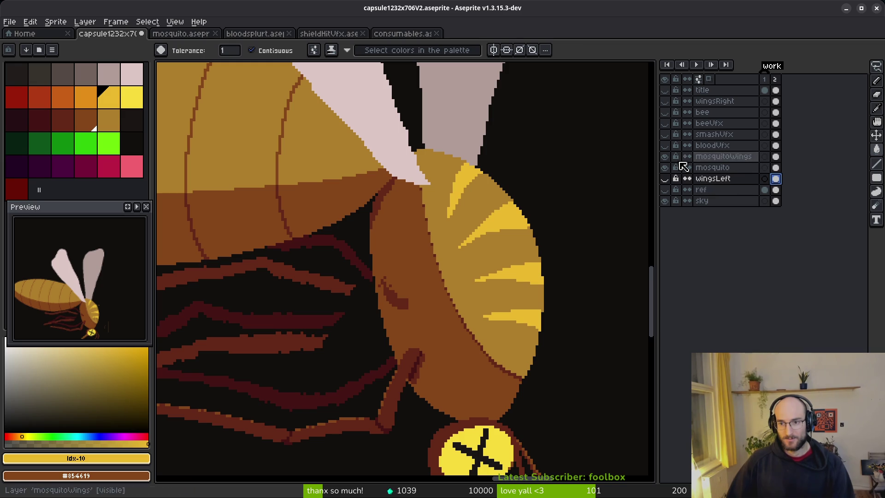
left_click(664, 157)
Eyedrop the head's tan colour and switch to the Pencil
left_click(475, 300, "alt")
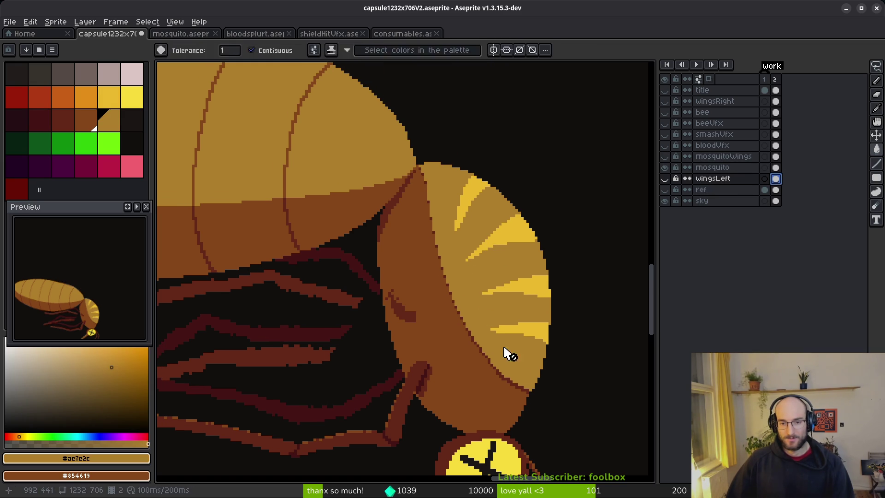
key("b")
scroll(520, 415, "up", 1)
On the mosquito layer, lasso the head's inner edge strip and shift it to open a dark gap
left_click(776, 167)
scroll(539, 392, "up", 1)
key("q")
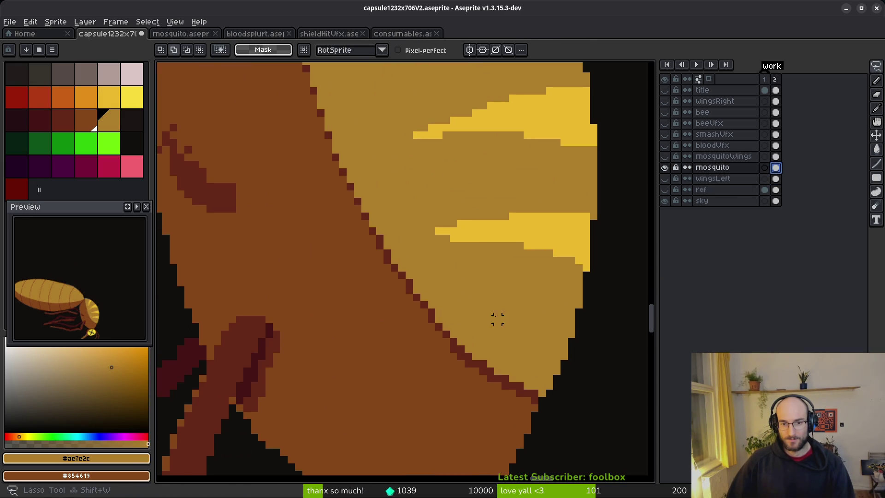
scroll(498, 316, "down", 1)
mouse_move(532, 387)
left_mouse_down()
mouse_move(433, 267)
mouse_move(376, 83)
mouse_move(415, 368)
mouse_move(554, 417)
mouse_move(528, 376)
mouse_move(530, 386)
left_mouse_up()
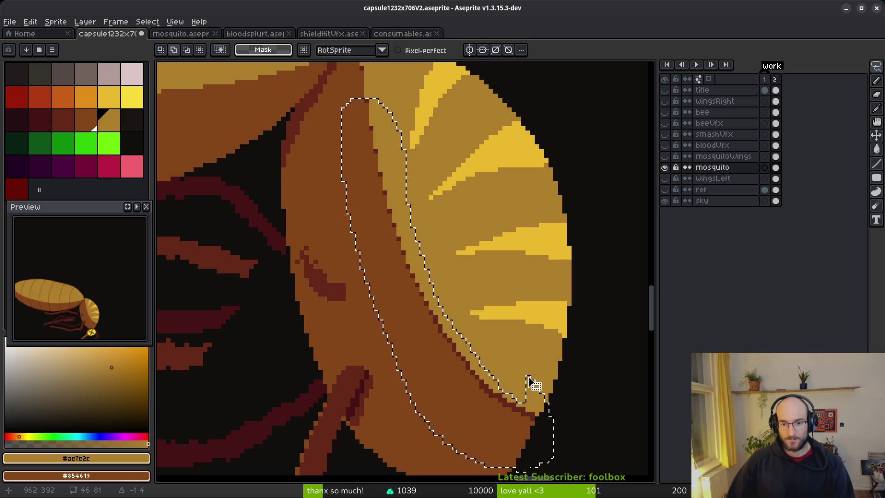
left_click_drag(476, 356, 477, 374)
scroll(476, 376, "down", 3)
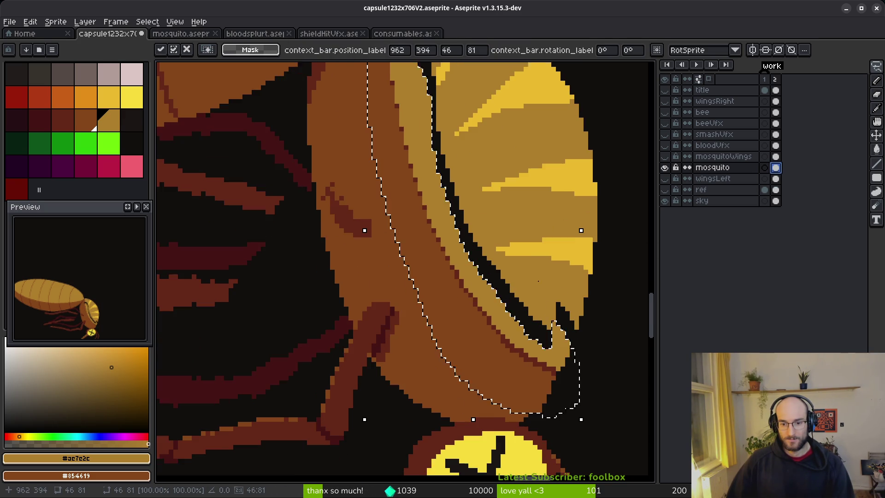
left_click_drag(514, 342, 519, 338)
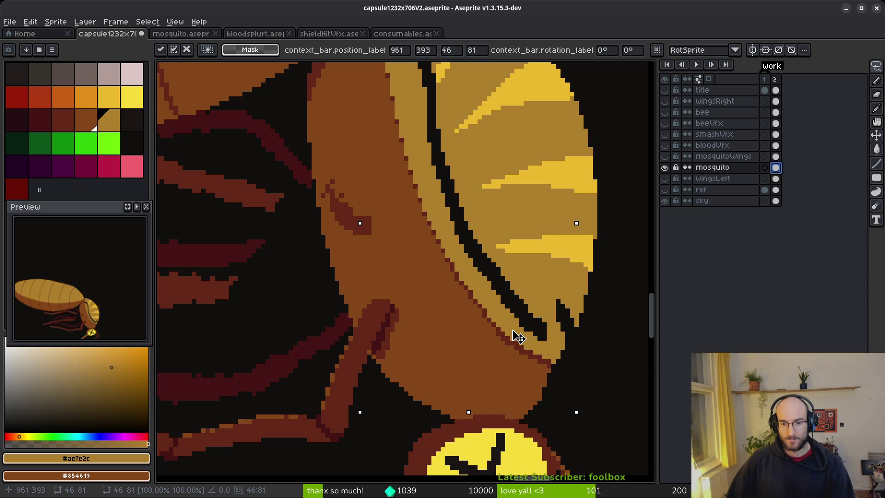
scroll(522, 335, "down", 2)
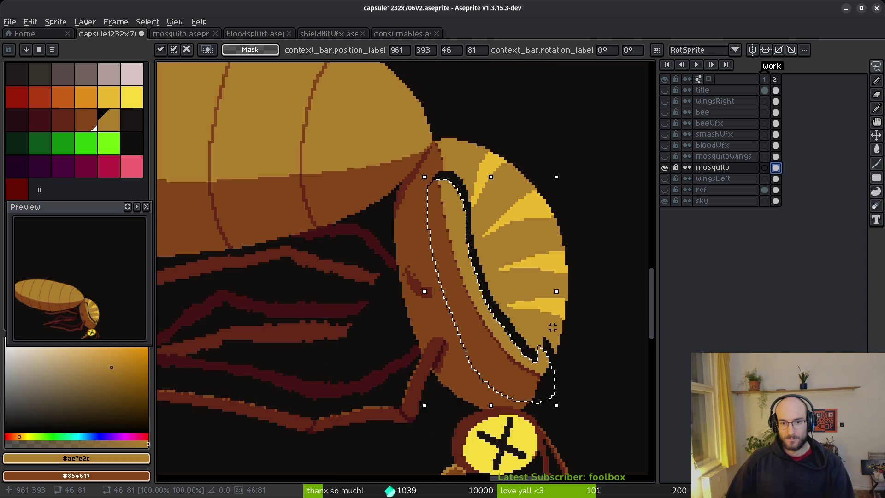
key("f")
scroll(461, 309, "up", 5)
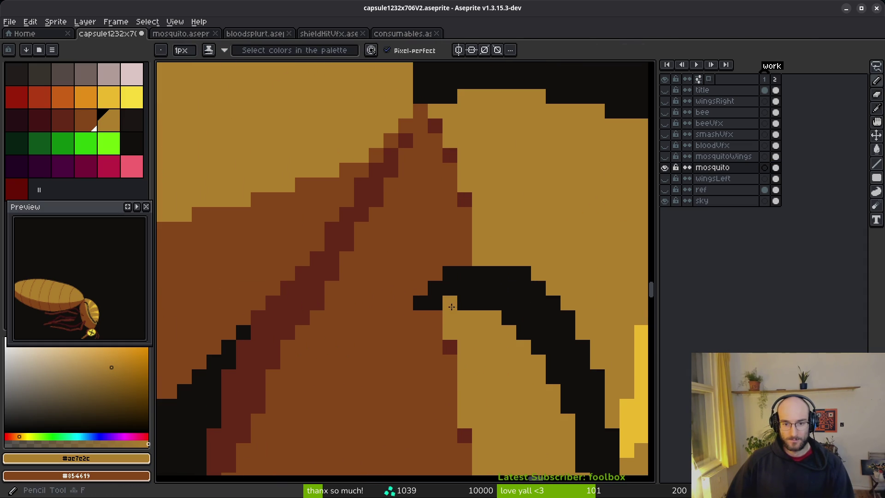
Eyedrop the head's ochre and pencil over the stray black pixels along the edge
key("g")
scroll(494, 277, "down", 6)
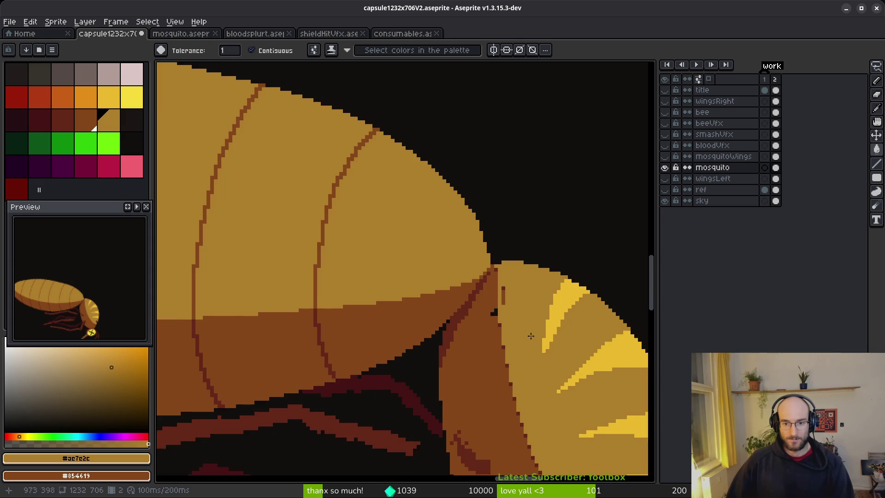
scroll(518, 318, "up", 2)
scroll(484, 281, "down", 2)
scroll(475, 306, "up", 4)
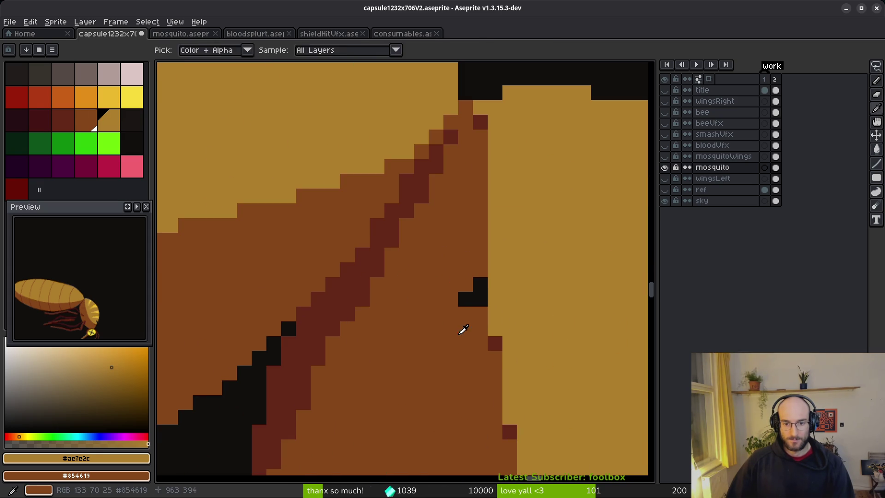
left_click(478, 308, "alt")
scroll(477, 293, "down", 3)
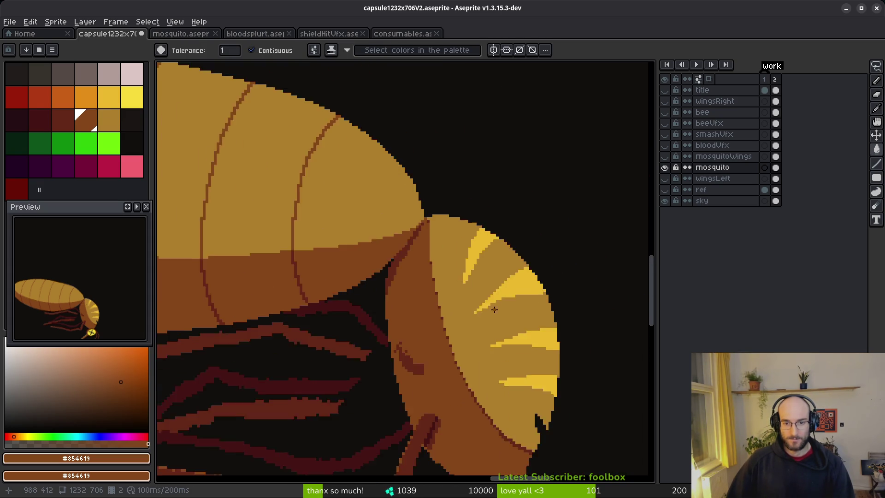
scroll(471, 343, "up", 1)
scroll(459, 245, "up", 2)
left_click(458, 244, "alt")
scroll(458, 245, "up", 2)
key("b")
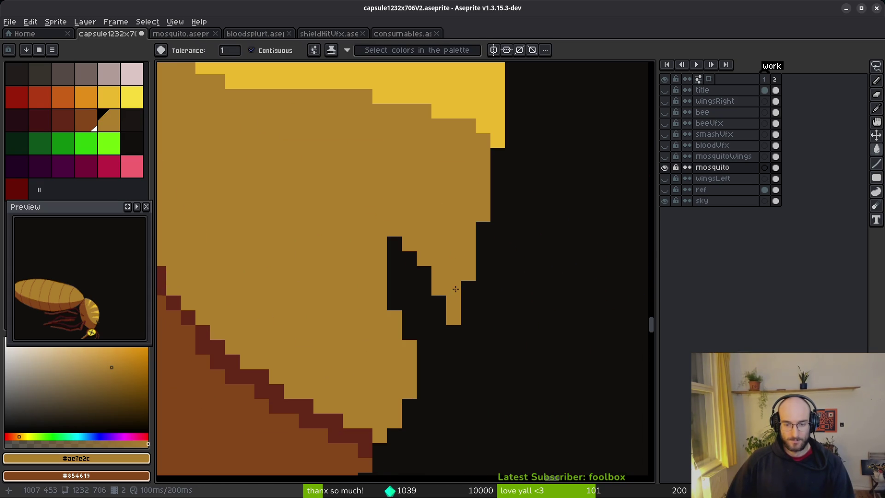
left_click_drag(443, 295, 411, 366)
left_click(438, 333)
left_click(424, 362)
left_click(439, 347)
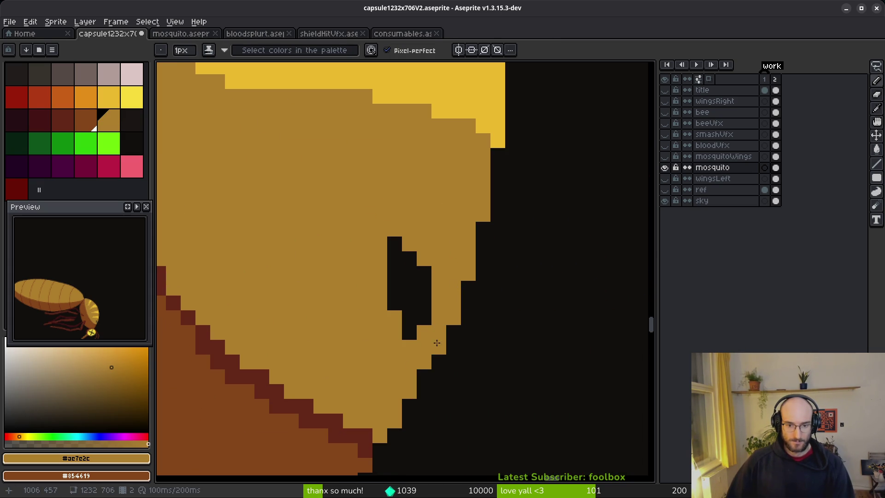
Erase jagged edge pixels, fill the black notch with ochre, and save capsule1232x706V2.aseprite
key("e")
left_click(483, 215)
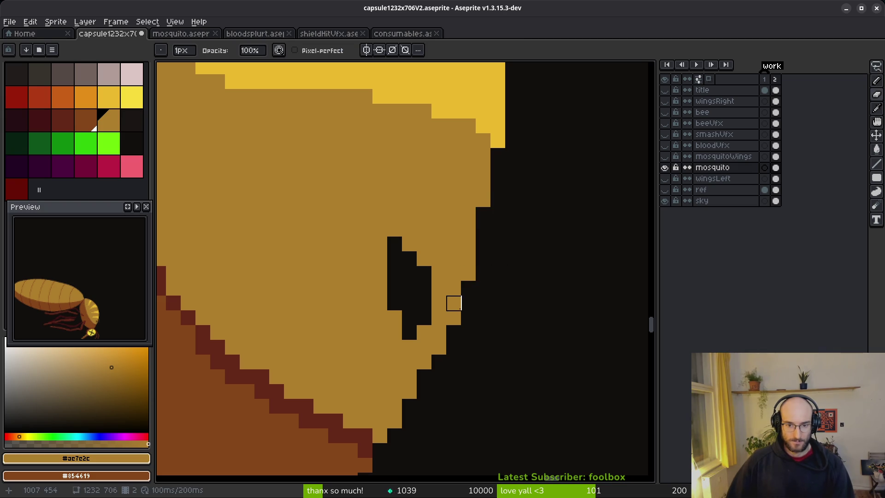
left_click(439, 348)
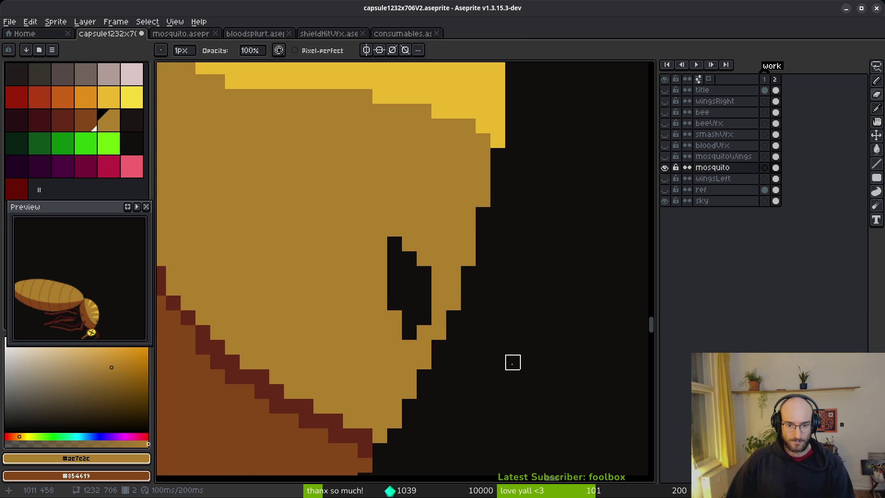
scroll(454, 350, "down", 3)
scroll(461, 332, "up", 2)
key("g")
left_click(465, 325)
key("ctrl+s")
scroll(464, 325, "down", 2)
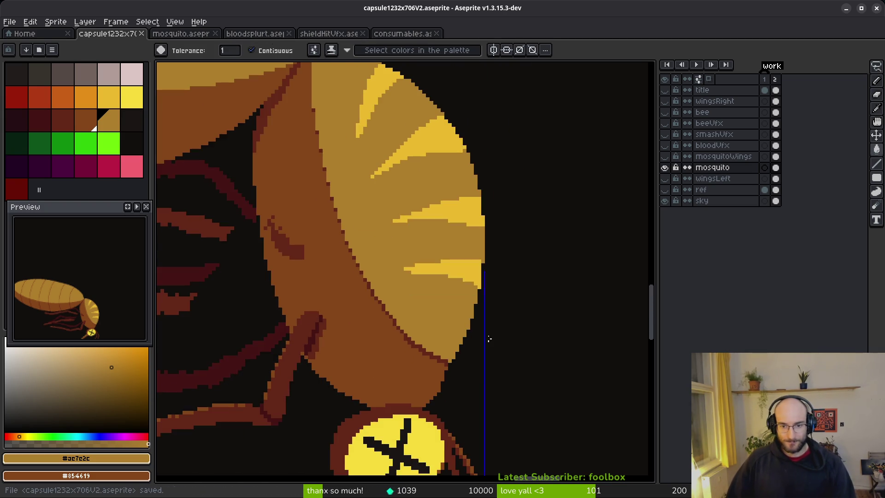
Zoom into the head and eyedrop the yellow stripe colour with the Pencil active
scroll(461, 322, "up", 3)
scroll(559, 352, "down", 3)
scroll(432, 300, "up", 2)
scroll(431, 300, "down", 2)
scroll(443, 295, "up", 4)
key("b")
left_click(468, 292, "alt")
scroll(468, 293, "up", 3)
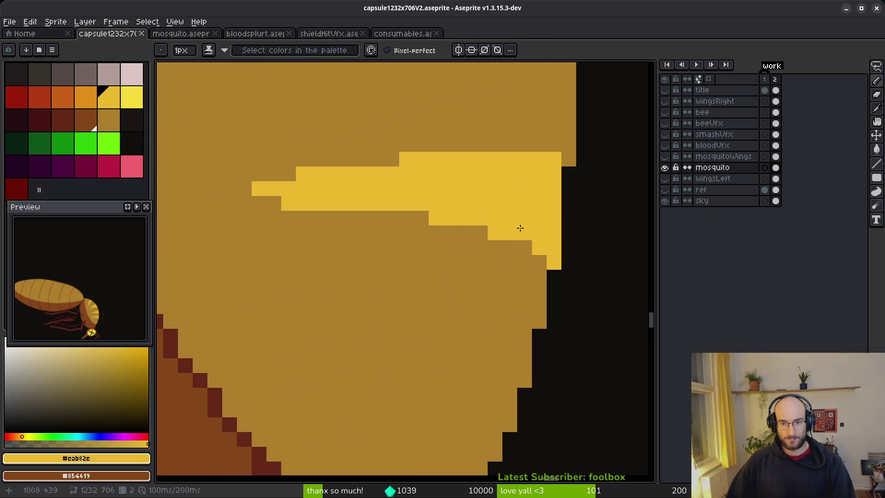
left_click(495, 191, "alt")
scroll(453, 189, "down", 3)
scroll(511, 227, "up", 2)
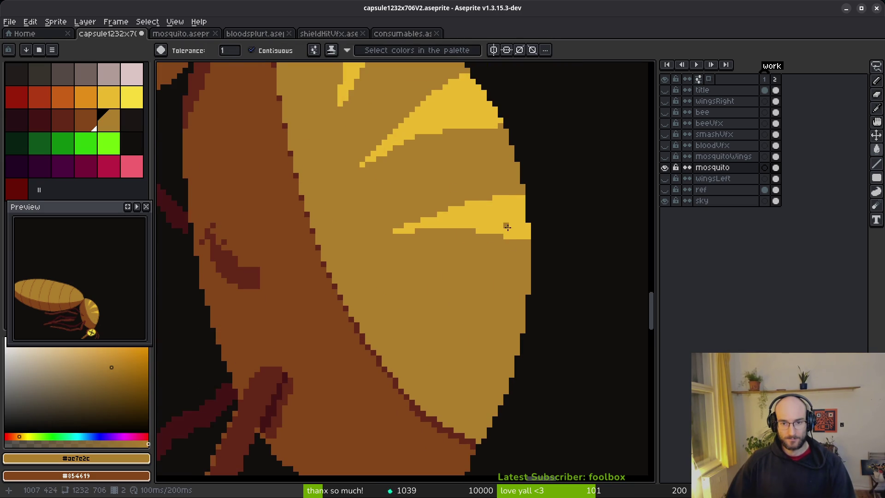
left_click(510, 227, "alt")
scroll(501, 306, "up", 1)
scroll(599, 310, "down", 2)
scroll(615, 340, "down", 1)
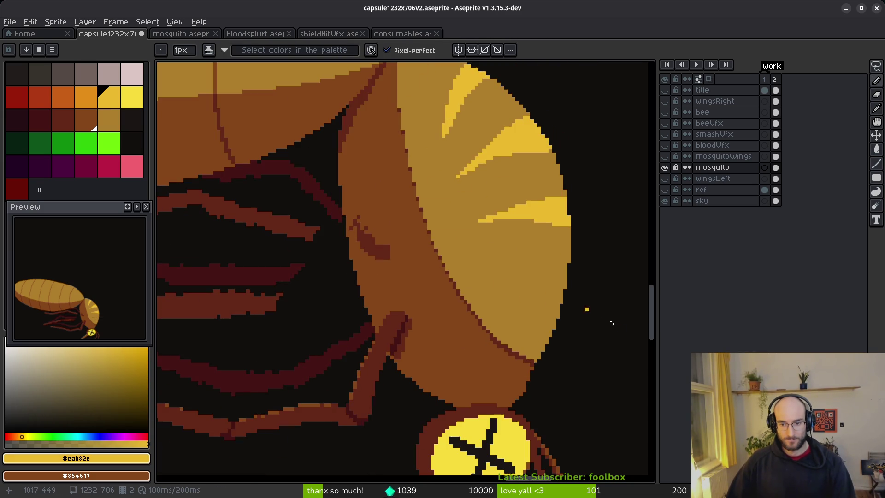
scroll(561, 346, "up", 3)
Draw two stepped yellow lines outlining a new wedge-shaped stripe beside the existing ones
key("e")
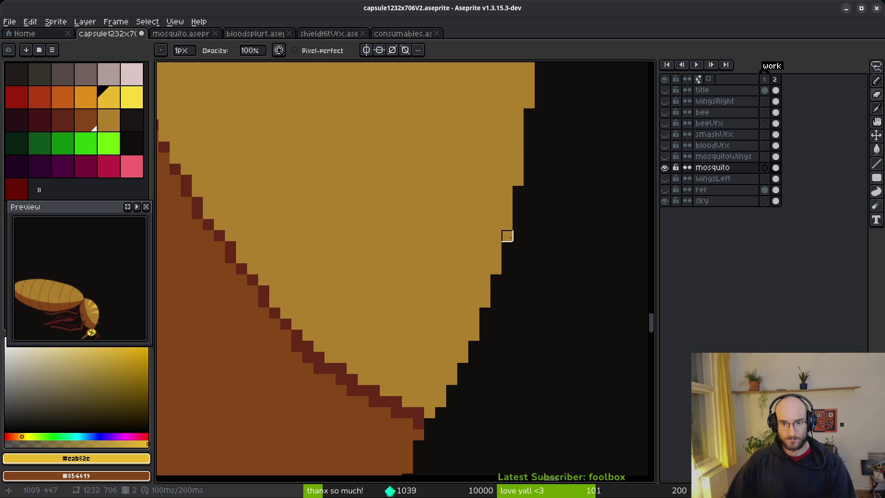
scroll(575, 272, "down", 4)
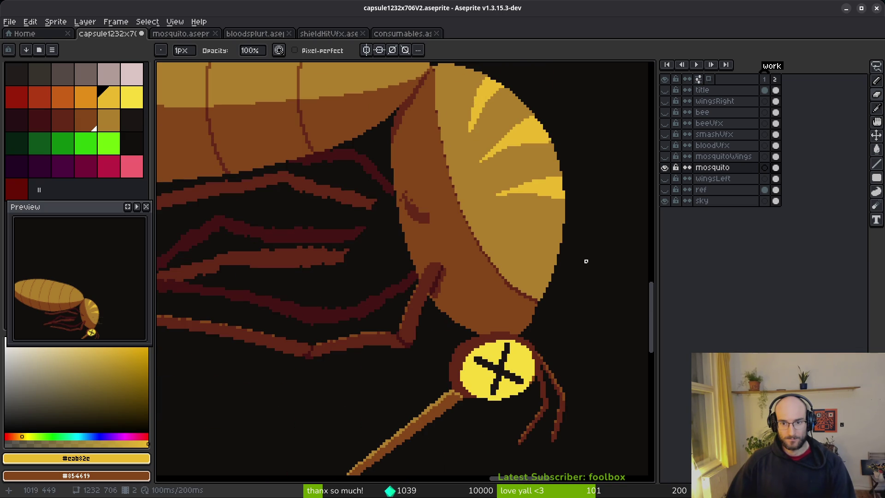
scroll(534, 227, "up", 3)
scroll(608, 258, "down", 3)
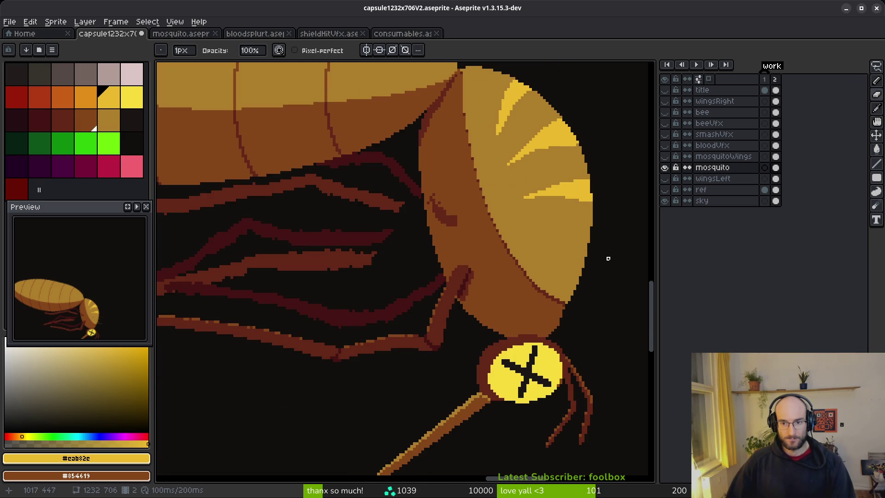
scroll(520, 253, "up", 2)
key("b")
scroll(537, 263, "up", 2)
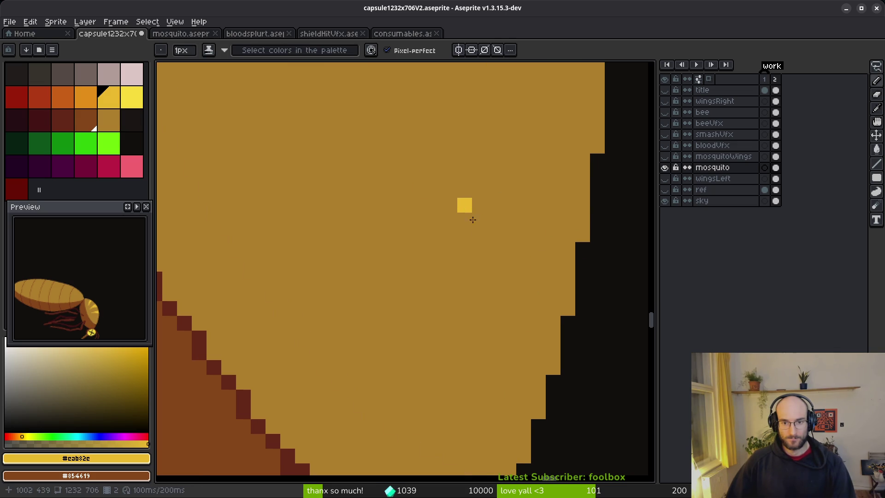
scroll(464, 204, "down", 2)
scroll(546, 241, "up", 2)
mouse_move(546, 242)
left_mouse_down()
mouse_move(385, 173)
mouse_move(230, 150)
mouse_move(448, 285)
mouse_move(523, 379)
left_mouse_up()
Bucket-fill the outlined head wedge with yellow
key("g")
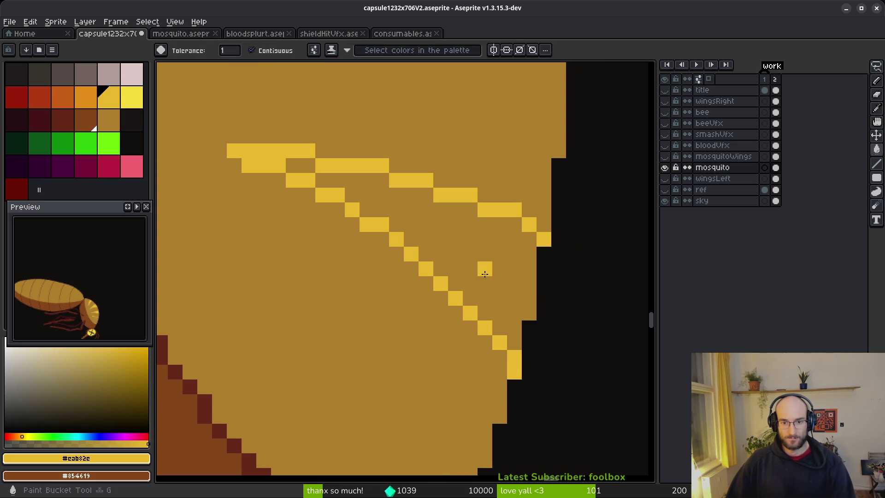
left_click(512, 322)
scroll(512, 323, "down", 3)
scroll(493, 336, "up", 2)
Recolour stray stripe pixels brown and tan, adding yellow to smooth the top band's edge
right_click(483, 321)
key("b")
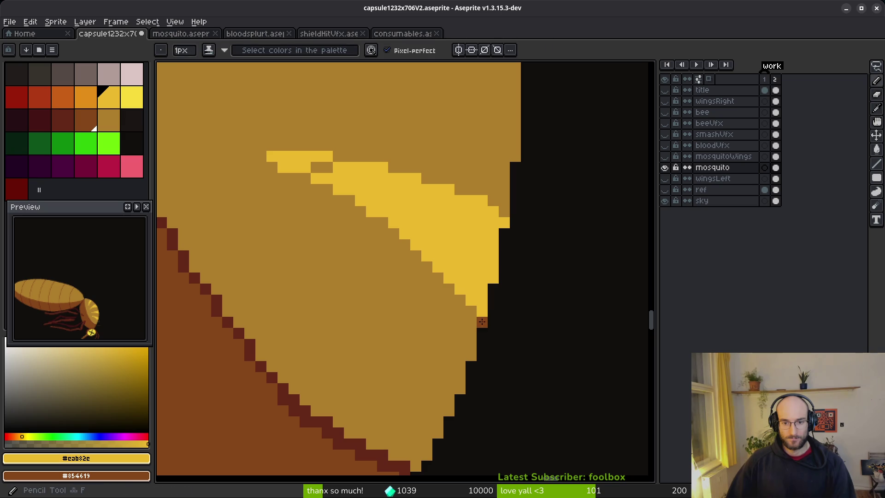
right_click(418, 288, "alt")
left_click(486, 328)
right_click(467, 319)
left_click(327, 167)
left_click(316, 167)
Review the head's stripes and save the sprite
scroll(369, 263, "down", 3)
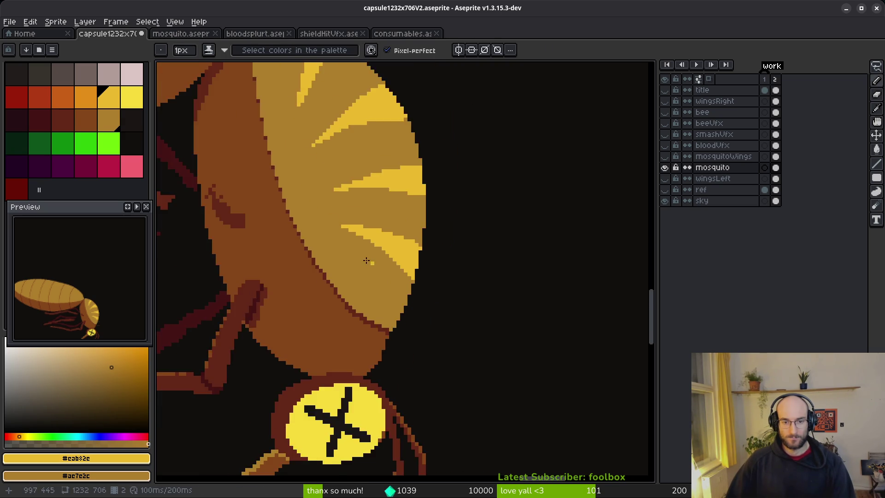
scroll(369, 263, "up", 3)
left_click_drag(416, 158, 430, 287)
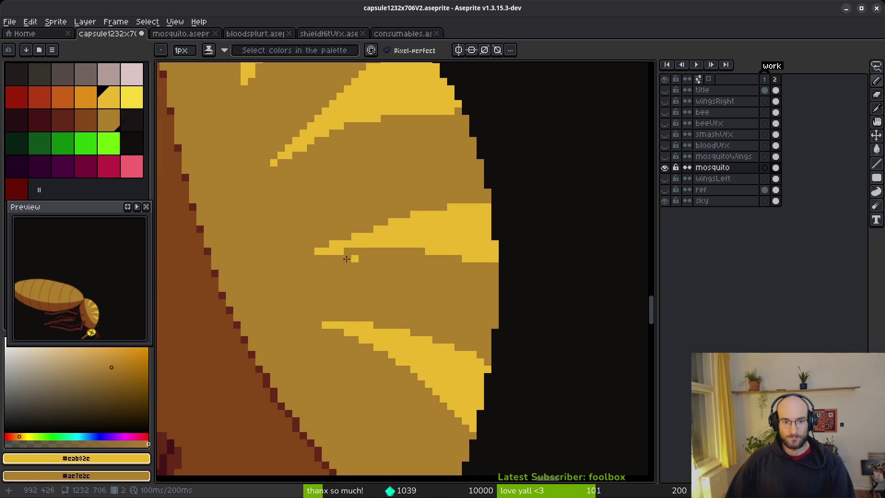
scroll(311, 258, "down", 1)
scroll(336, 272, "up", 2)
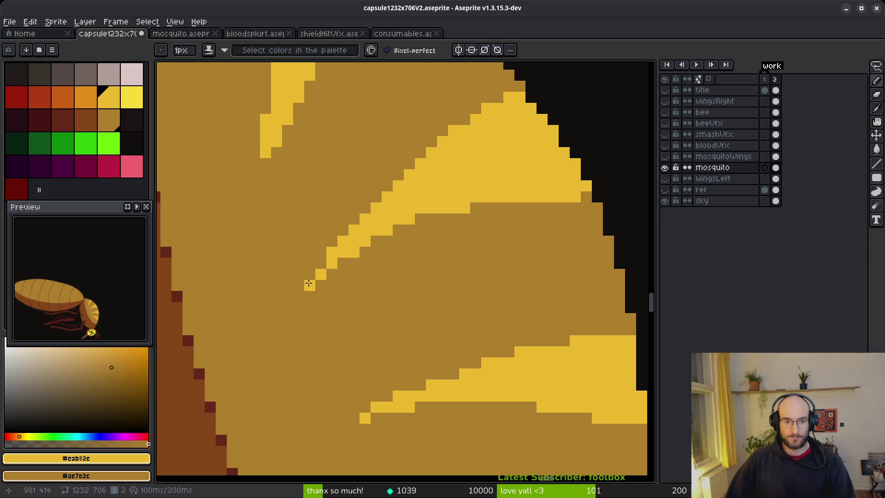
scroll(429, 286, "down", 2)
scroll(433, 296, "up", 2)
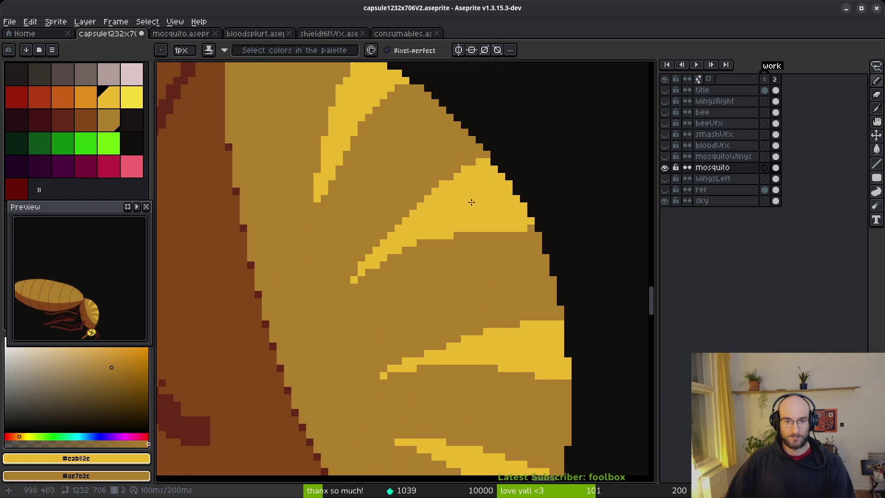
left_click_drag(468, 200, 349, 201)
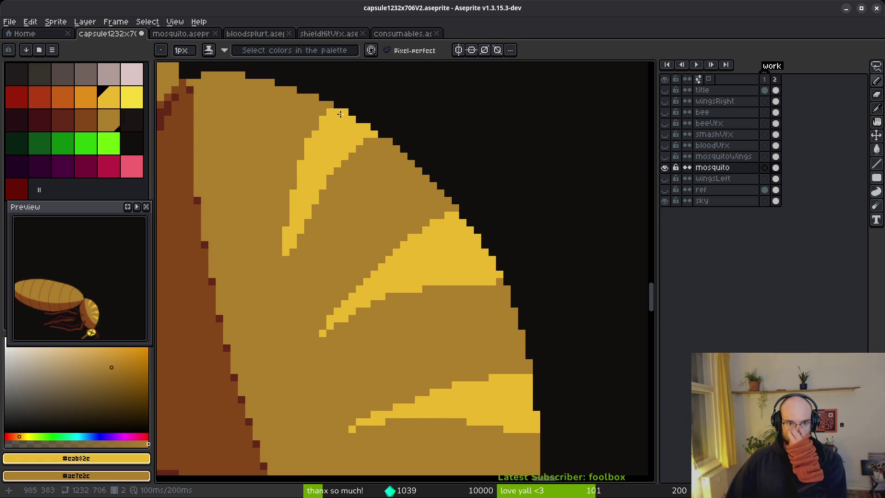
scroll(347, 218, "down", 2)
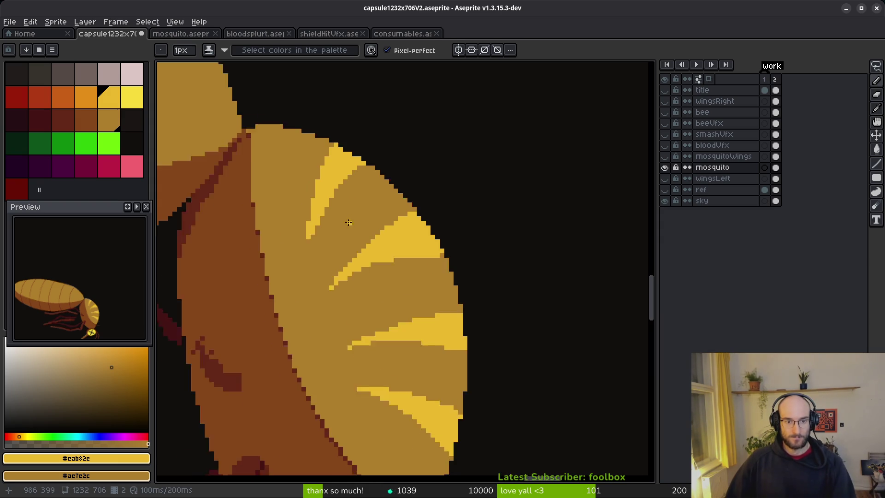
scroll(308, 244, "up", 4)
scroll(287, 245, "down", 4)
key("ctrl+s")
Try an orange fill, undo it, and save the file again
scroll(435, 264, "down", 2)
scroll(435, 264, "up", 4)
scroll(351, 185, "down", 2)
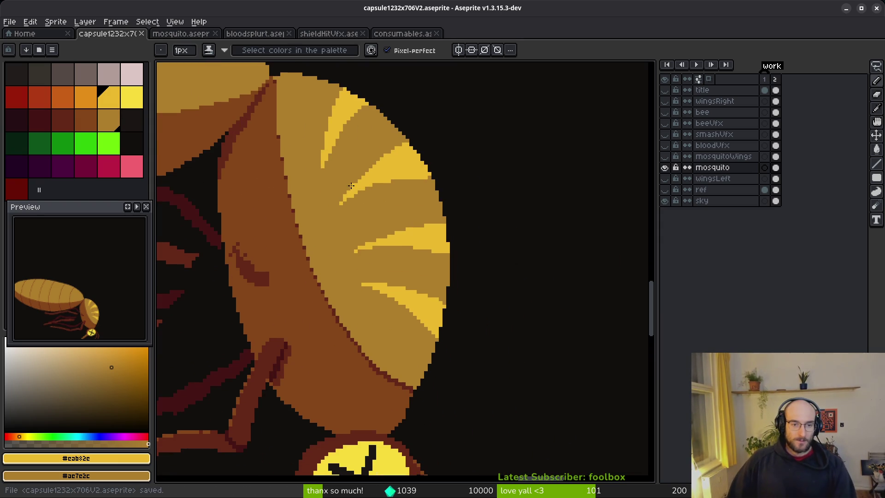
key("[")
scroll(449, 283, "up", 2)
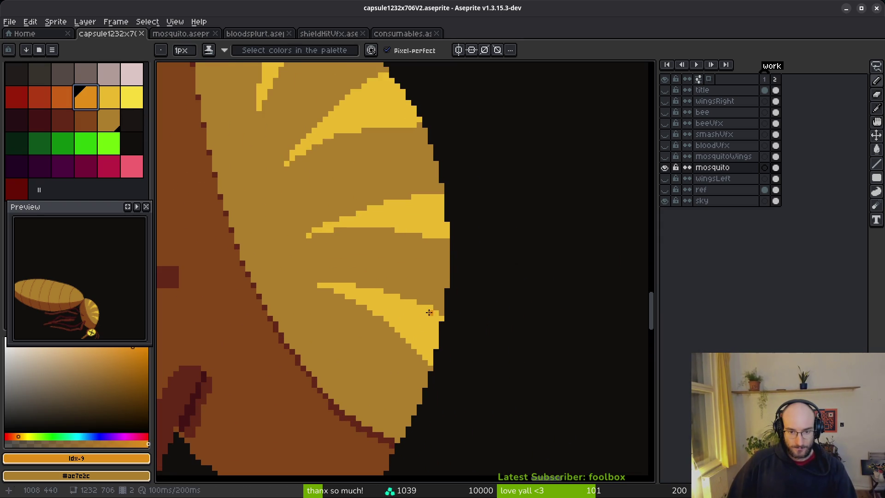
key("g")
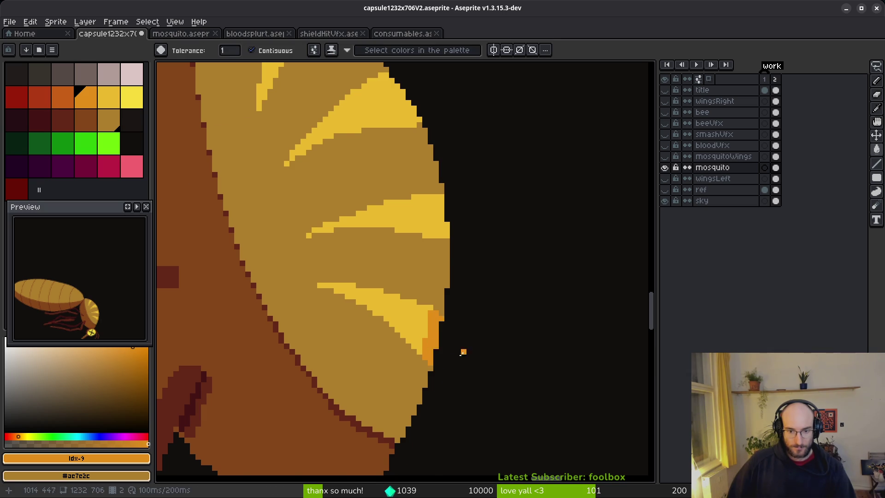
scroll(461, 355, "down", 2)
key("ctrl+z")
key("ctrl+z")
scroll(471, 361, "down", 2)
scroll(468, 341, "down", 2)
key("ctrl+s")
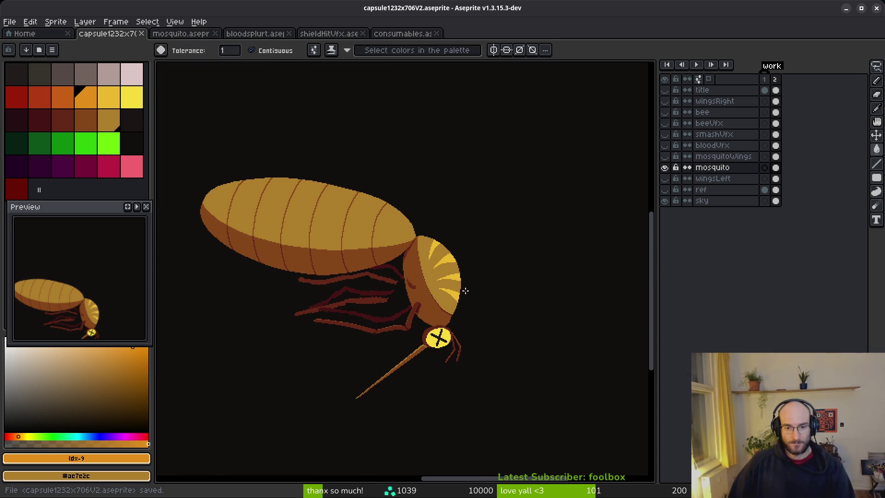
Show the mosquitoWings layer and try a darker grey wing fill, undoing it
left_click(665, 156)
left_click_drag(400, 199, 406, 235)
left_click(104, 82)
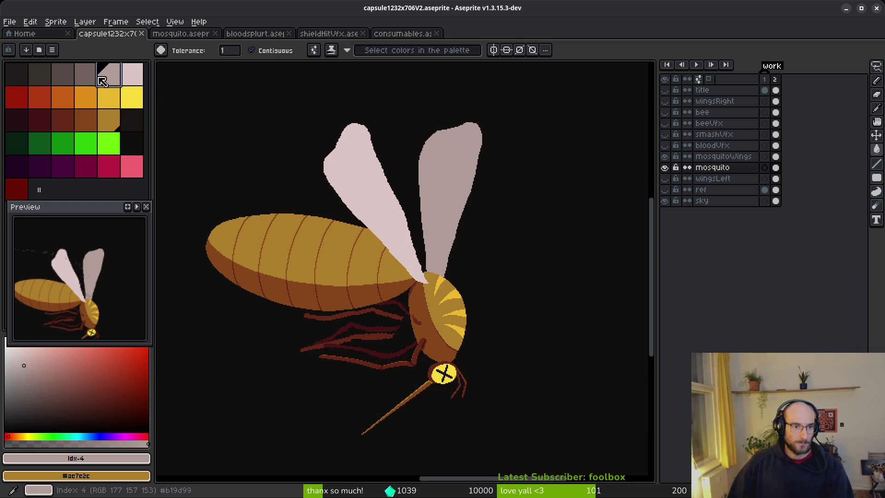
left_click(85, 75)
left_click(450, 182)
key("ctrl+z")
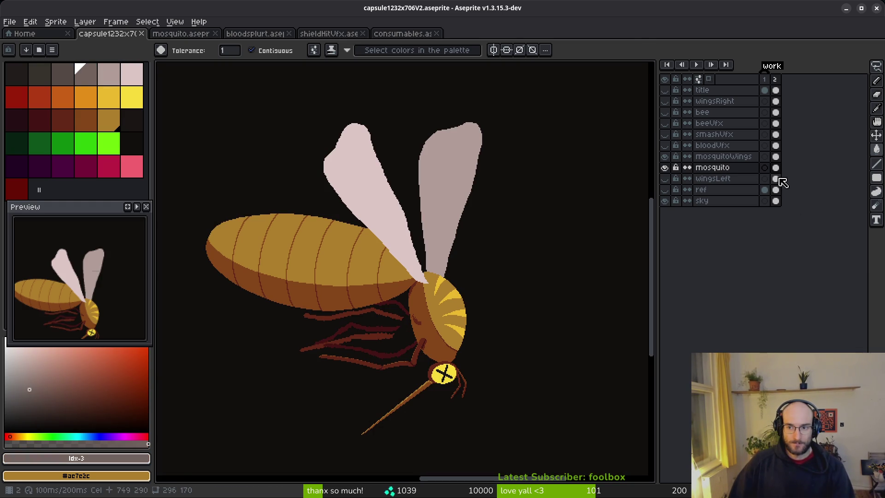
left_click(776, 157)
left_click(435, 187)
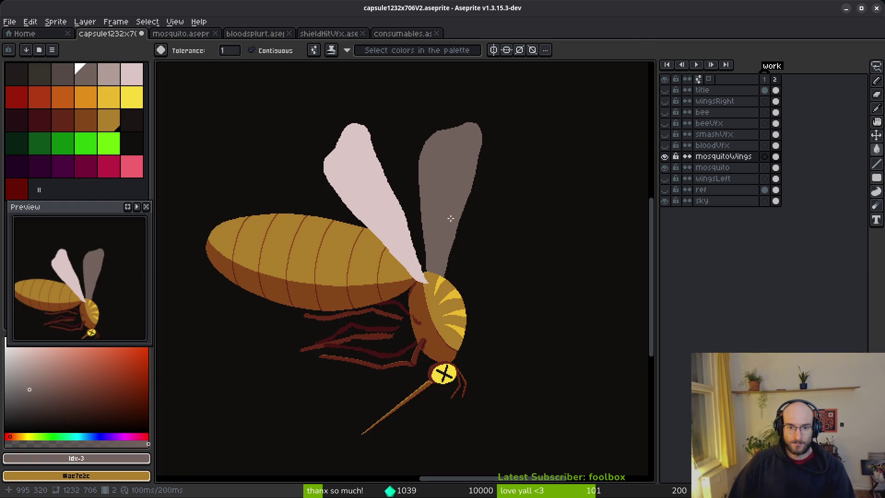
scroll(449, 217, "up", 4)
key("ctrl+z")
scroll(407, 187, "down", 3)
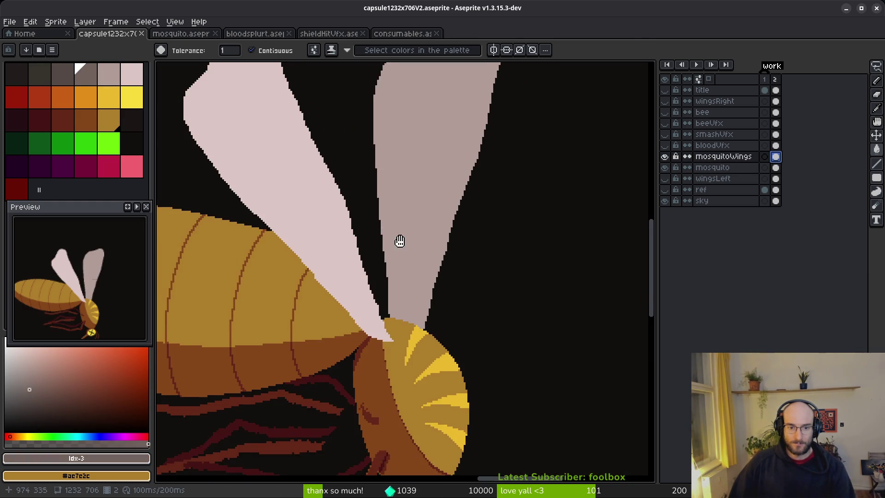
Set the mosquitoWings layer opacity to 75% and save
right_click(730, 158)
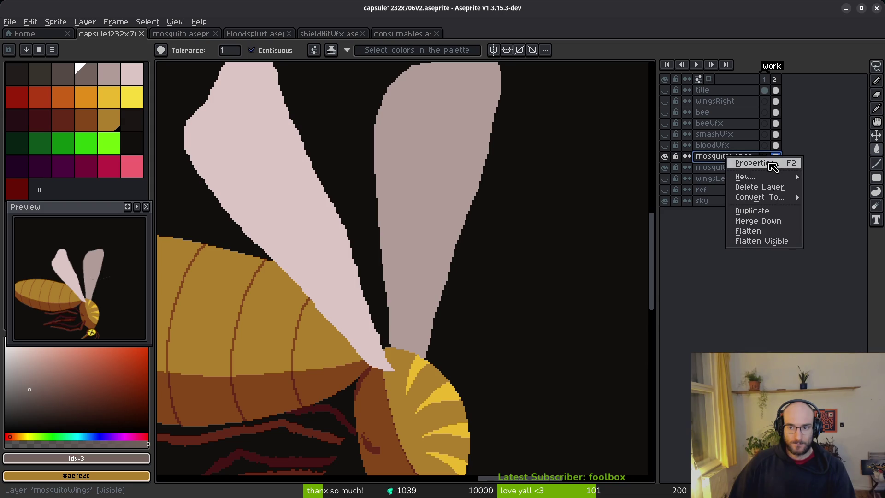
left_click(738, 163)
left_click(755, 319)
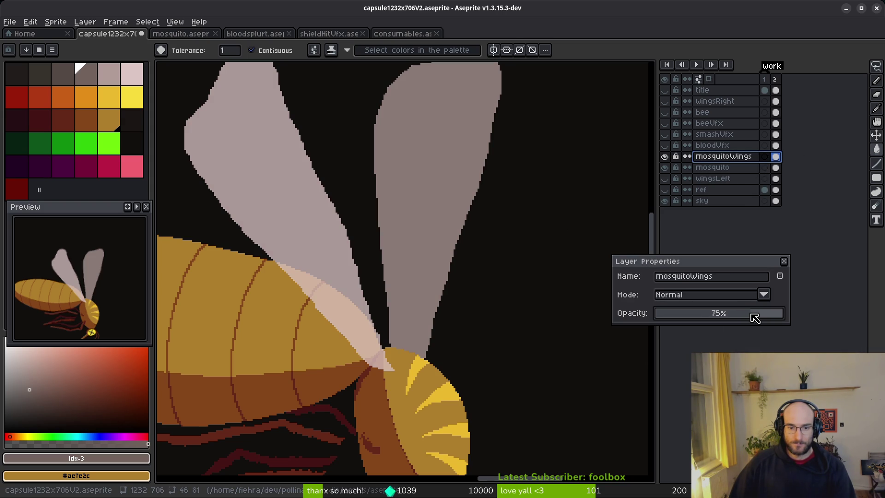
key("Return")
key("ctrl+s")
scroll(389, 223, "up", 1)
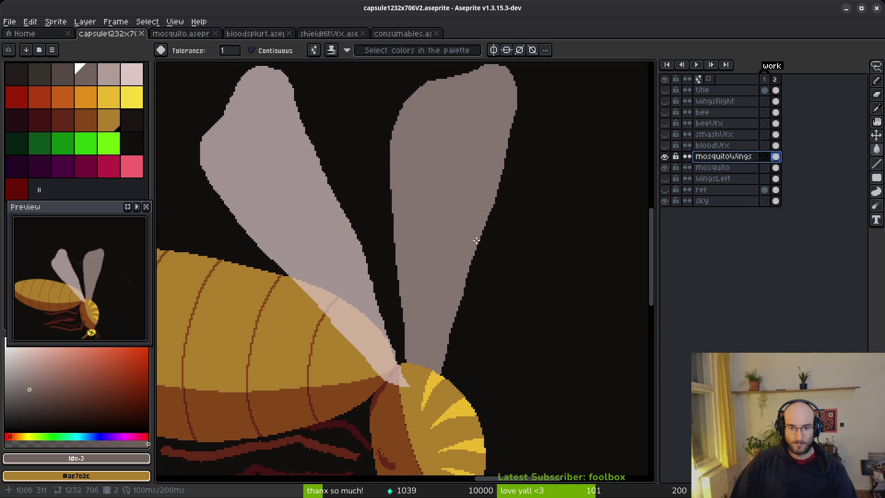
Paint the grey streak in the wing gap black and pick the pinkish grey colour
scroll(401, 318, "up", 4)
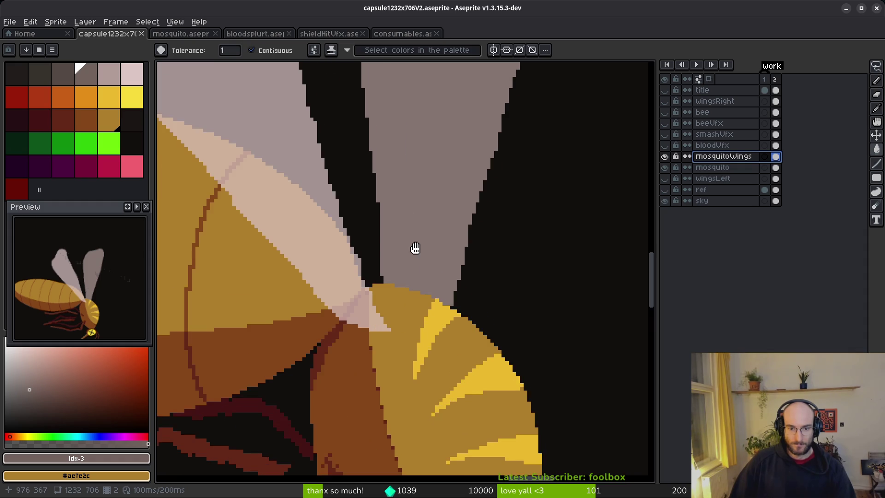
key("b")
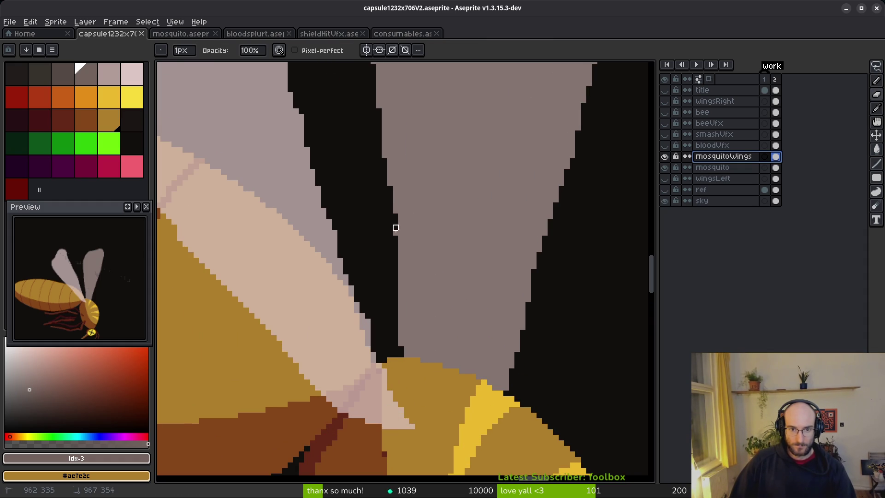
mouse_move(407, 354)
left_mouse_down()
mouse_move(396, 310)
mouse_move(401, 332)
left_mouse_up()
left_click(427, 289, "alt")
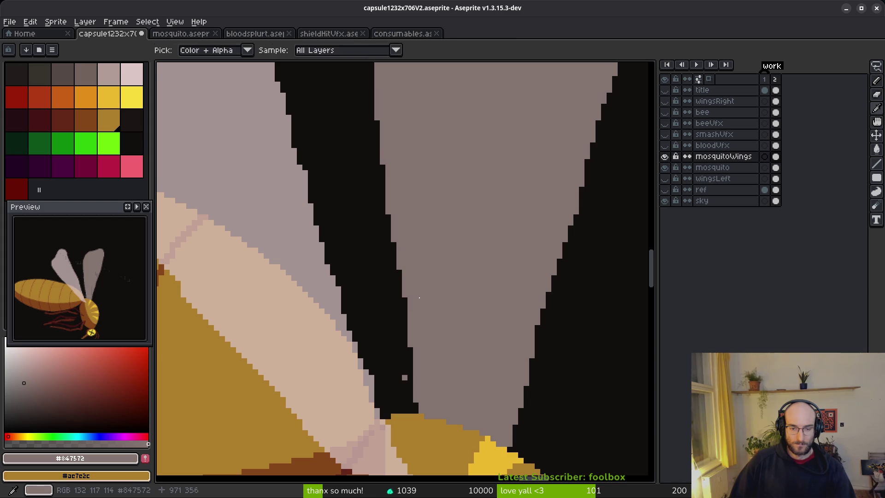
left_click(118, 80)
scroll(415, 300, "up", 3)
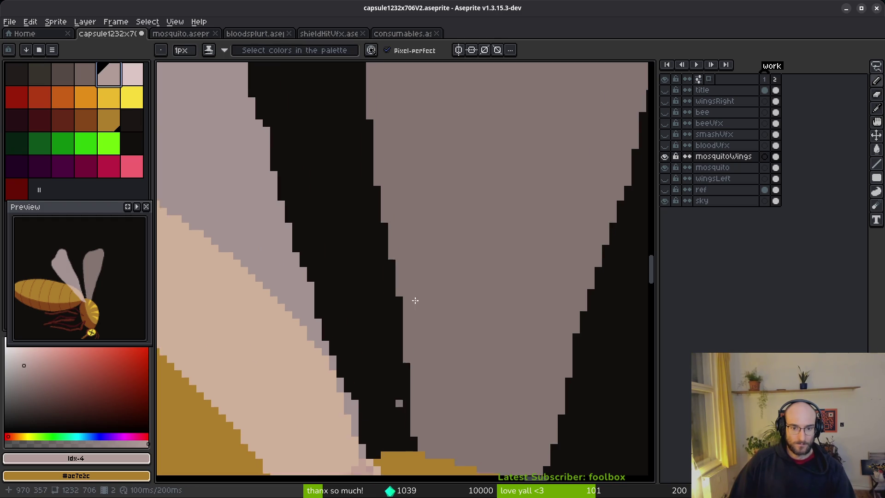
key("e")
scroll(571, 309, "down", 2)
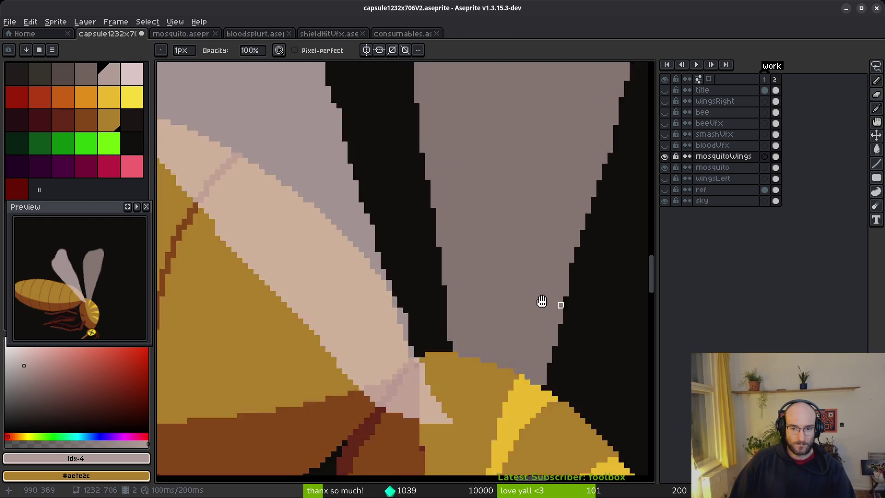
key("b")
scroll(407, 275, "up", 2)
Erase stray wing pixels and grey stair-edge pixels at the right wing's base
mouse_move(407, 275)
left_mouse_down()
mouse_move(381, 303)
mouse_move(369, 272)
mouse_move(443, 253)
left_mouse_up()
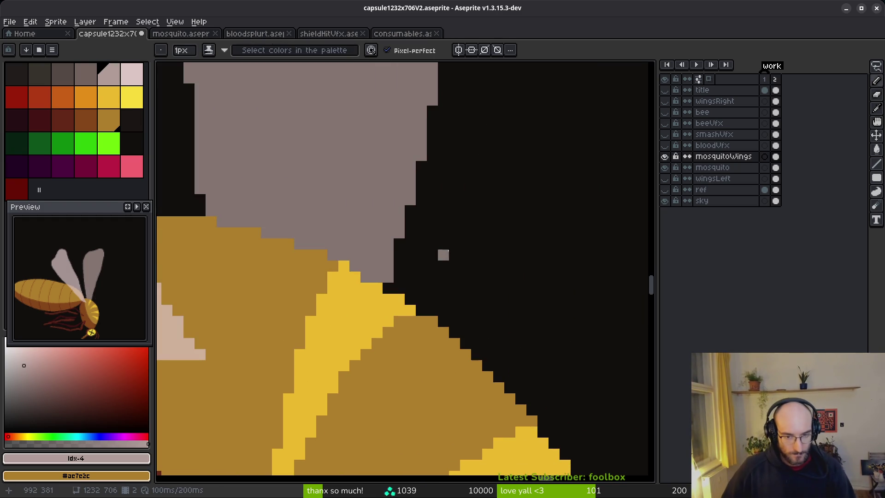
key("e")
scroll(435, 292, "up", 2)
left_click_drag(346, 224, 347, 269)
scroll(381, 289, "up", 2)
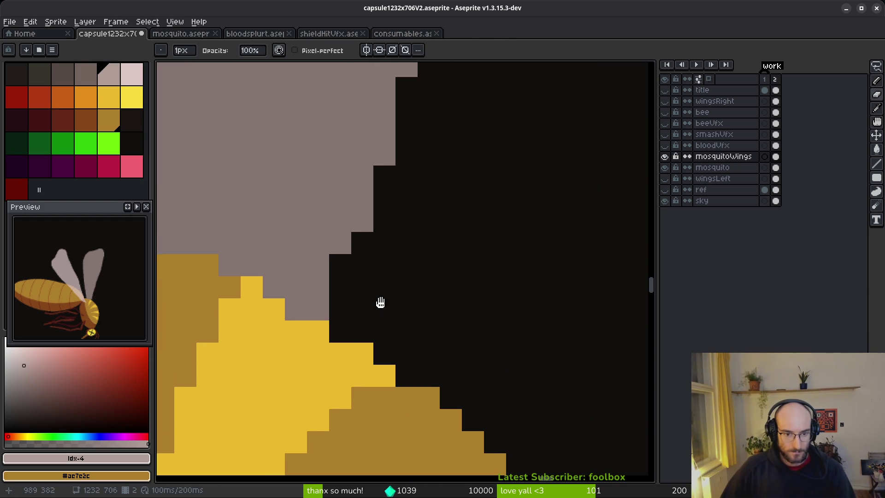
left_click_drag(362, 238, 361, 214)
scroll(417, 335, "up", 5)
left_click_drag(417, 335, 416, 377)
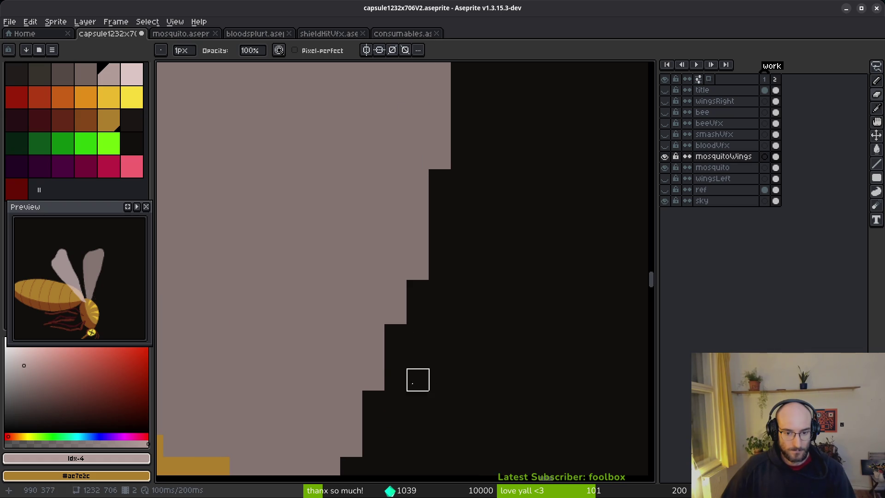
scroll(444, 342, "down", 3)
scroll(421, 312, "up", 2)
left_click_drag(421, 313, 433, 337)
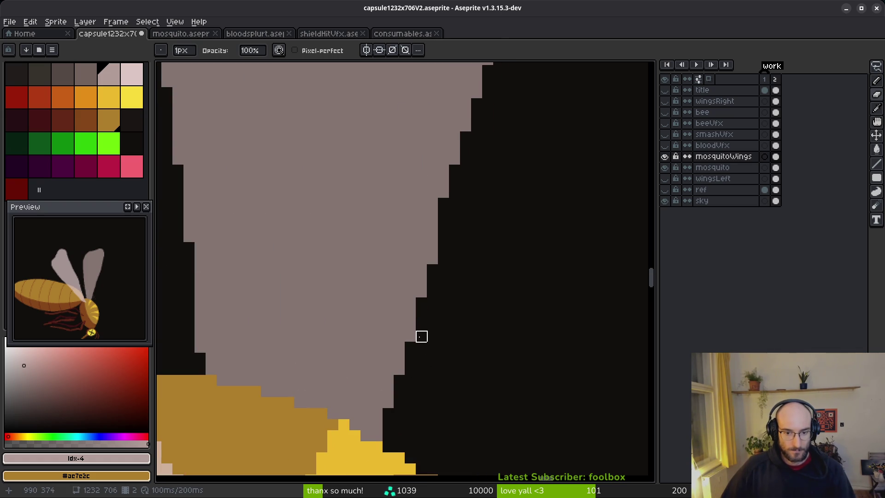
scroll(477, 281, "down", 2)
scroll(476, 352, "up", 2)
Pick the wing grey and undo an accidental bucket fill beside the wing
left_click(406, 312, "alt")
left_click(108, 74)
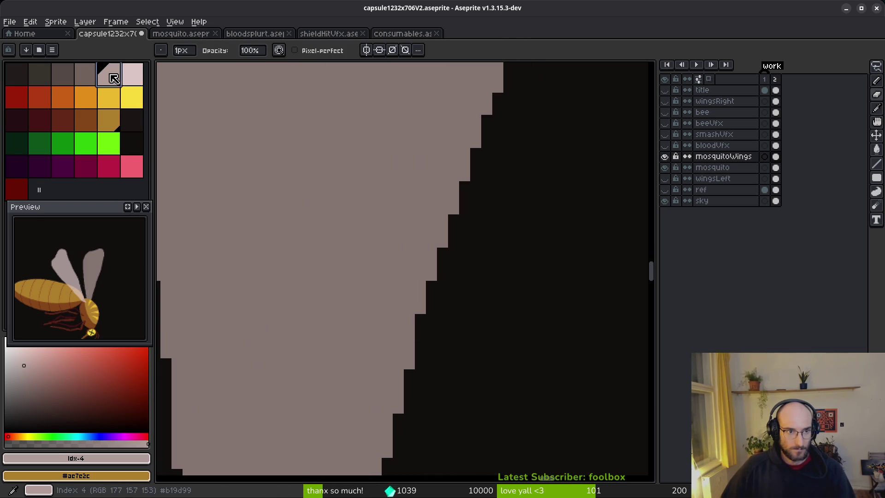
key("g")
left_click(463, 259)
key("ctrl+z")
key("b")
scroll(504, 291, "down", 1)
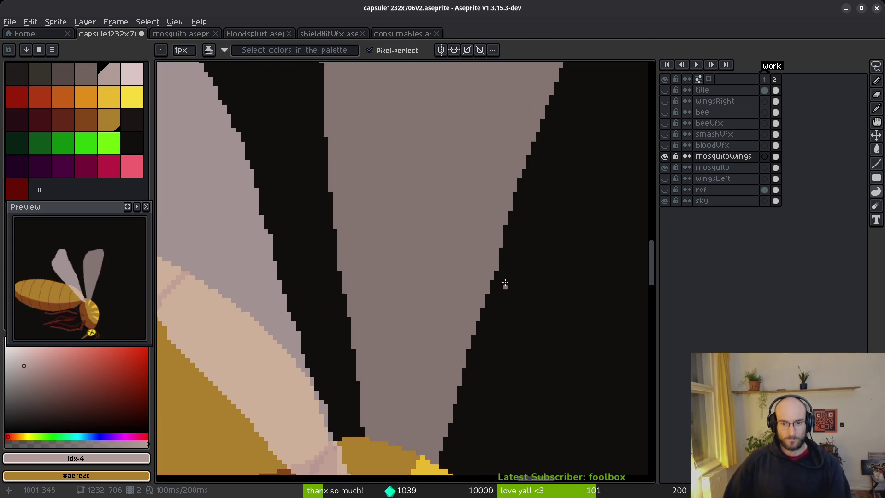
scroll(484, 247, "up", 3)
key("e")
scroll(534, 324, "down", 3)
scroll(533, 324, "up", 4)
key("b")
Fill the wing edge's staircase steps with grey pixels
left_click(465, 365)
left_click_drag(467, 342, 511, 147)
key("e")
left_click_drag(467, 321, 466, 335)
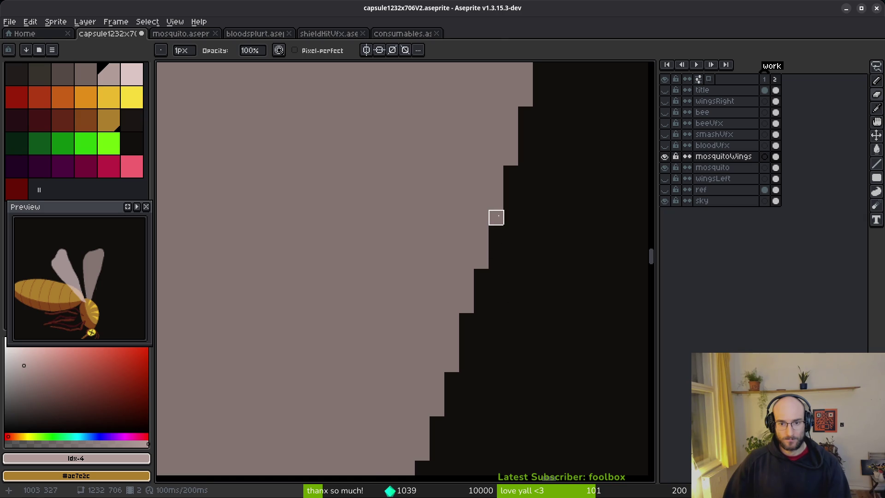
scroll(538, 339, "down", 3)
scroll(561, 294, "up", 5)
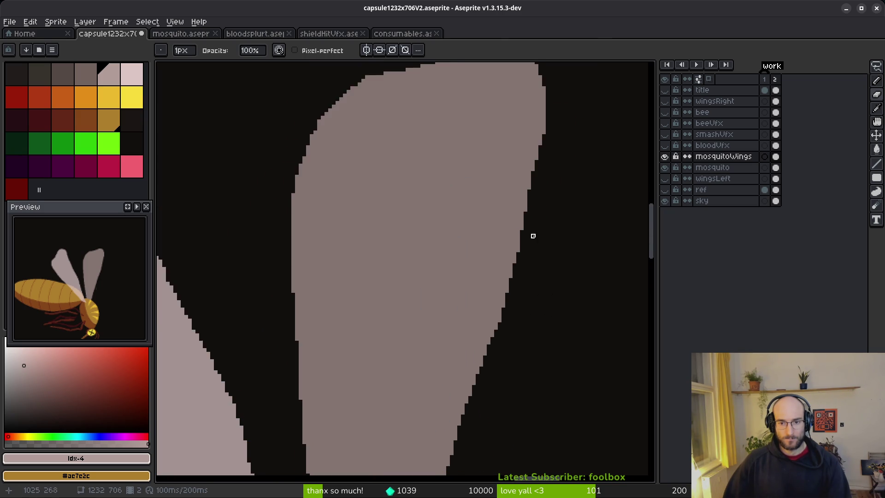
scroll(516, 299, "down", 1)
Redraw the wing edge with a cleaner grey stroke and fill a black notch
key("b")
scroll(522, 233, "up", 2)
left_click_drag(524, 194, 486, 395)
key("ctrl+z")
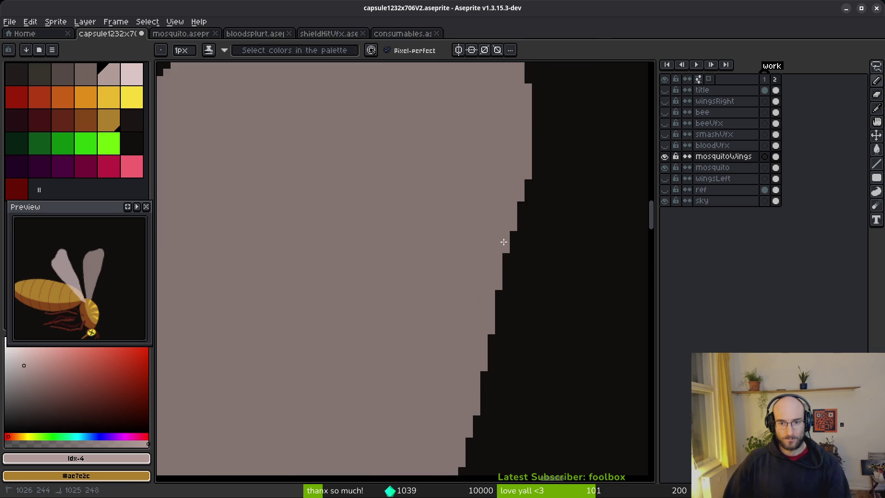
left_click_drag(526, 168, 515, 225)
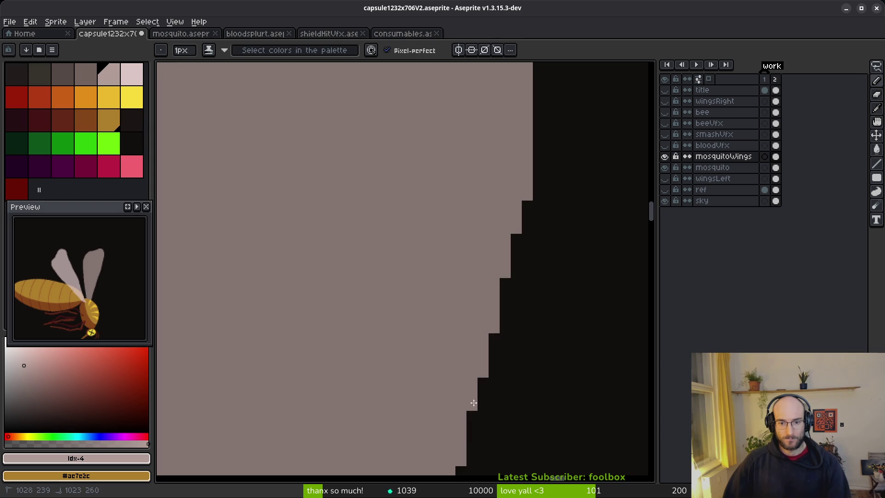
scroll(462, 458, "down", 3)
scroll(507, 308, "up", 3)
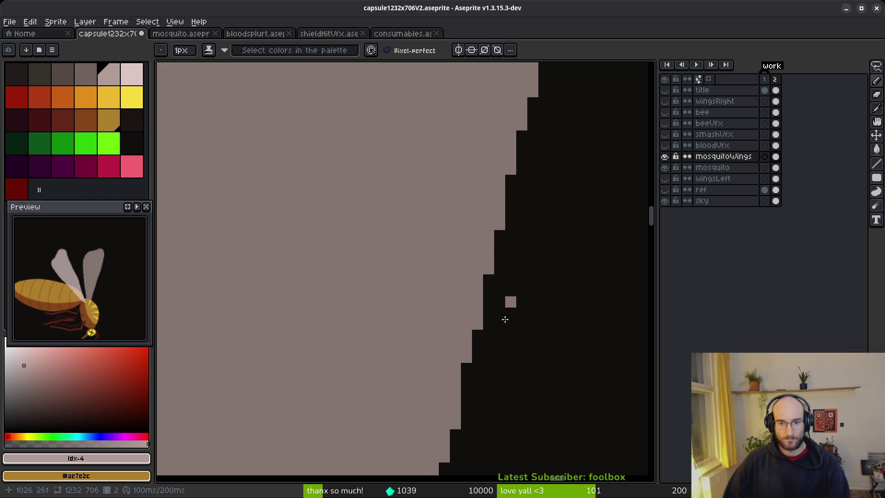
scroll(471, 323, "down", 2)
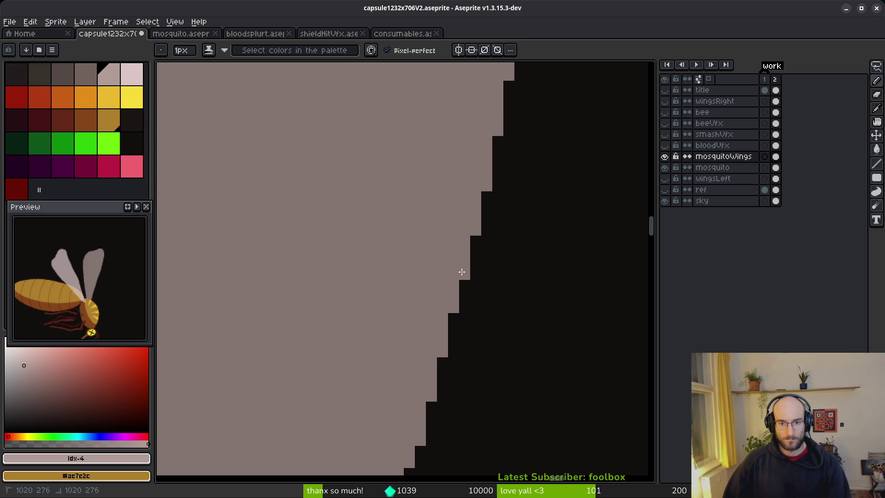
left_click(454, 319)
Paint grey pixels along the wing's rounded top and its staircase steps
scroll(423, 259, "down", 2)
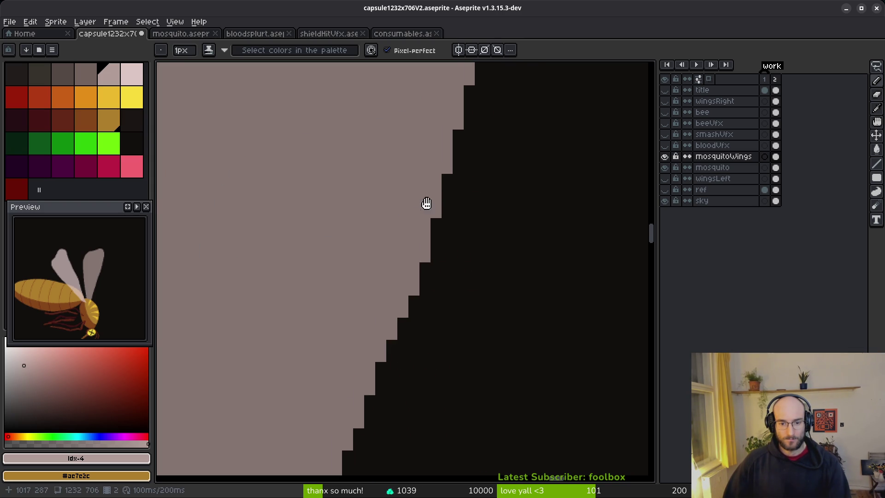
scroll(457, 300, "down", 2)
scroll(442, 291, "up", 3)
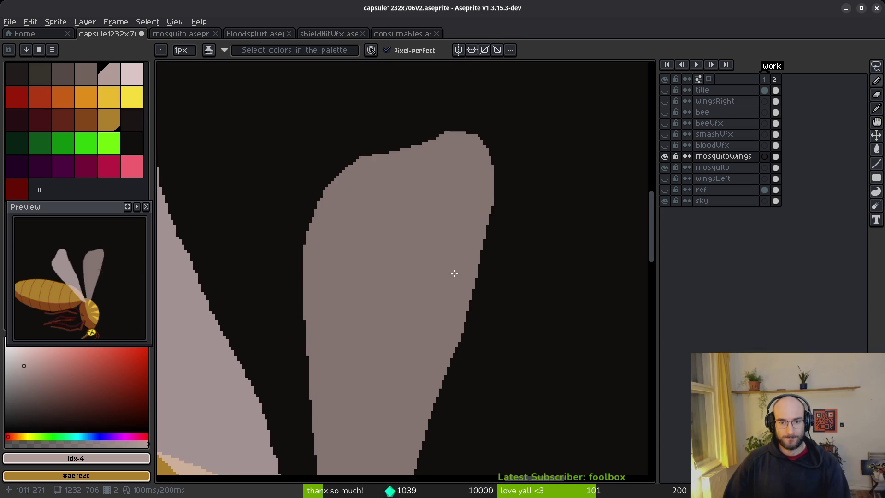
scroll(504, 258, "up", 2)
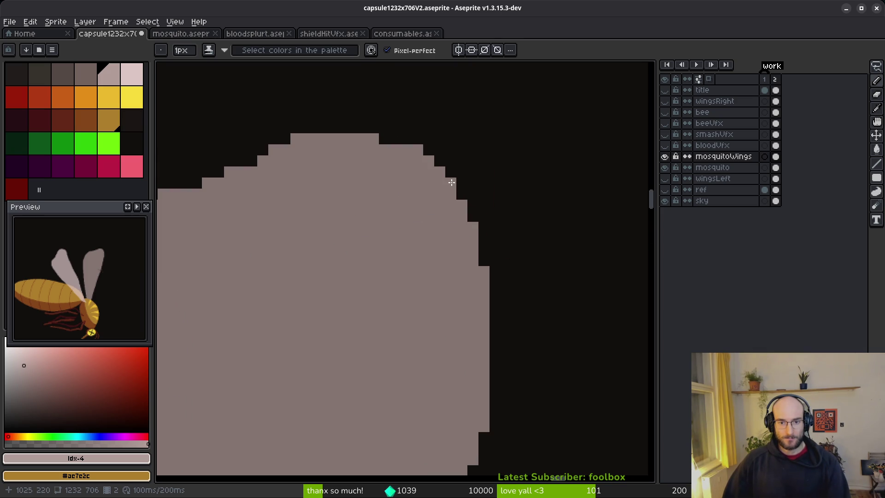
left_click_drag(384, 240, 534, 281)
scroll(521, 208, "left", 3)
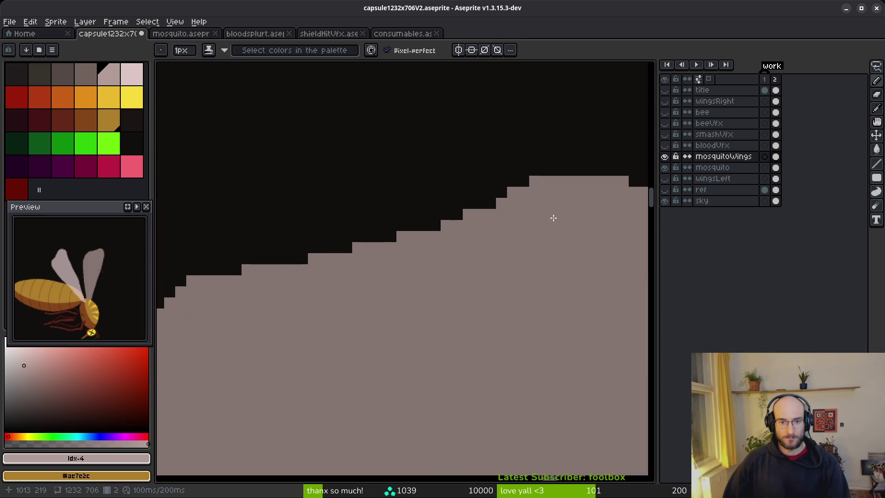
left_click_drag(502, 199, 430, 222)
scroll(309, 274, "down", 1)
scroll(492, 224, "up", 1)
scroll(457, 224, "down", 1)
scroll(521, 266, "up", 1)
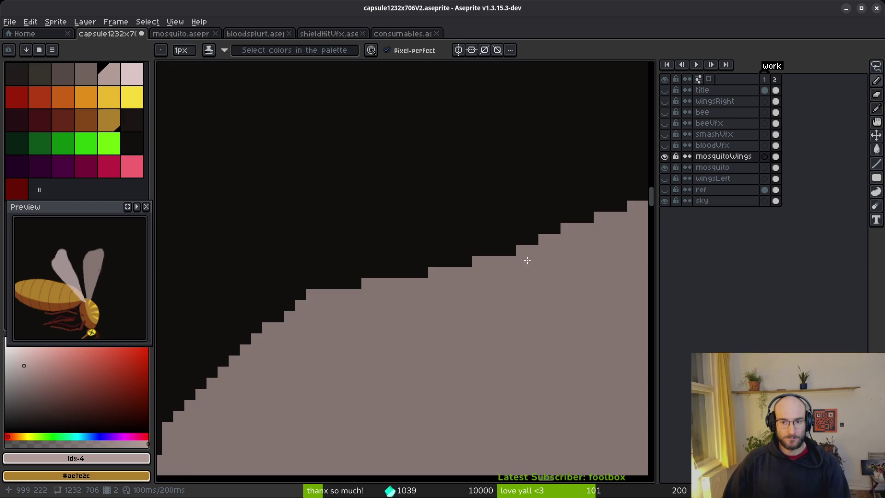
left_click_drag(513, 247, 364, 280)
scroll(350, 309, "down", 1)
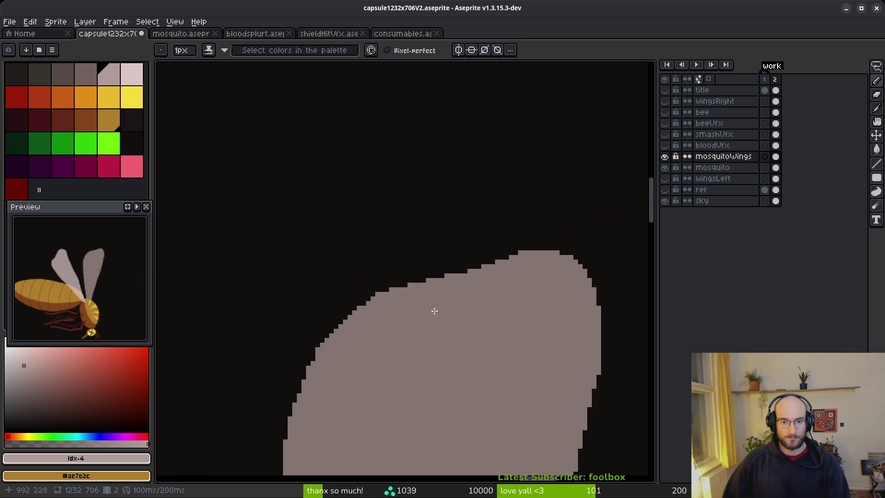
scroll(411, 332, "up", 1)
Erase a stray light pixel on the wing edge and save the sprite
key("e")
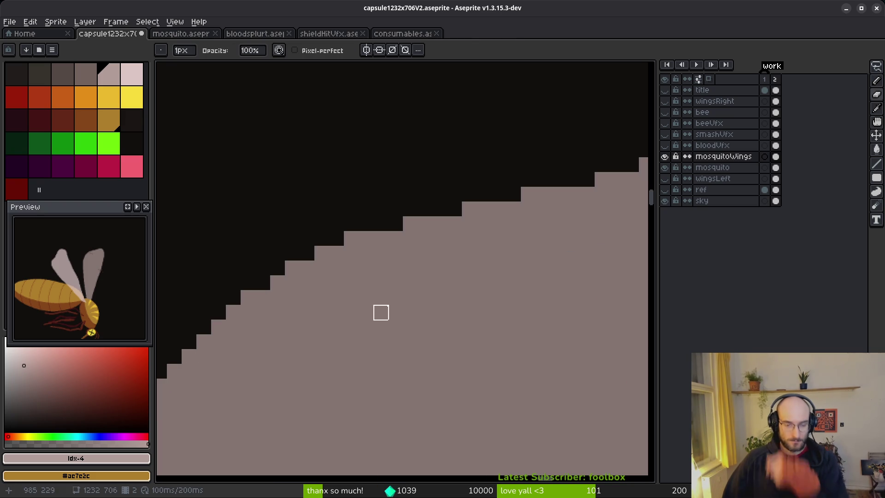
scroll(405, 241, "down", 3)
scroll(405, 279, "up", 4)
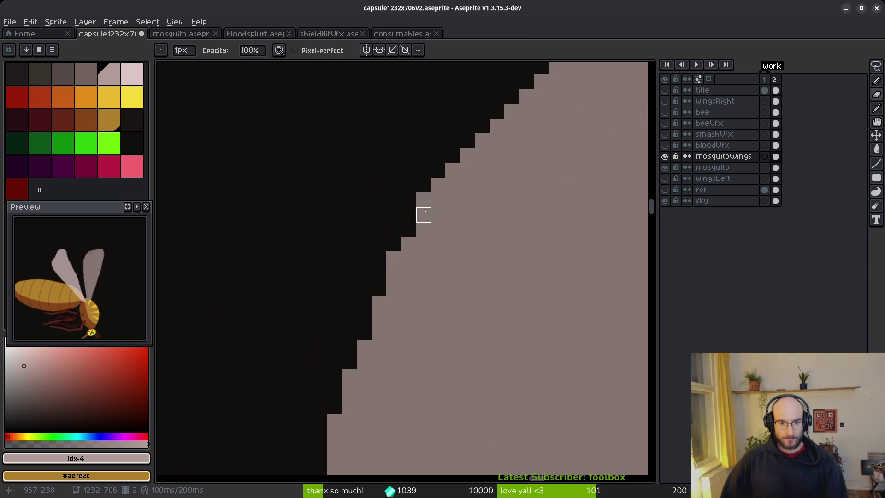
scroll(504, 251, "down", 3)
scroll(419, 261, "up", 3)
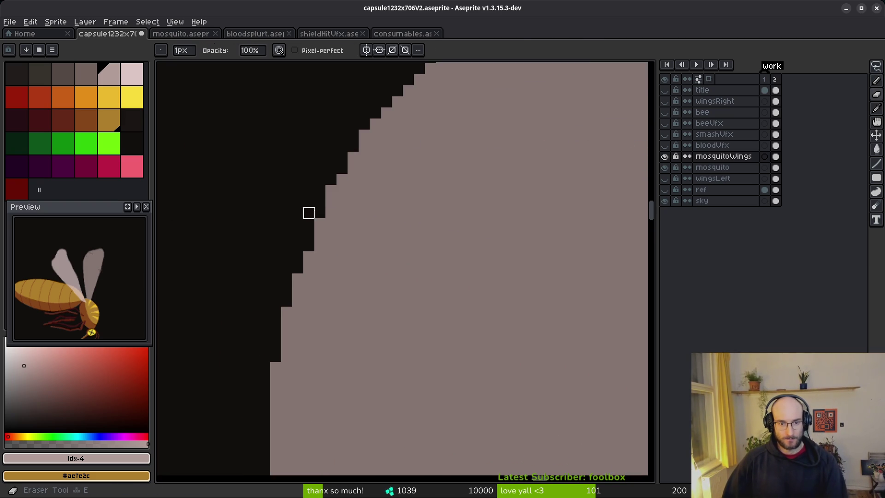
left_click(297, 279)
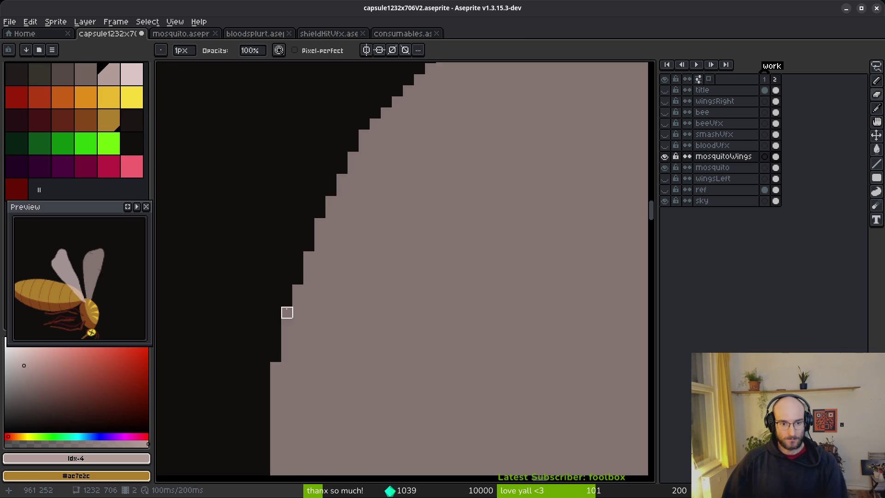
scroll(297, 318, "down", 4)
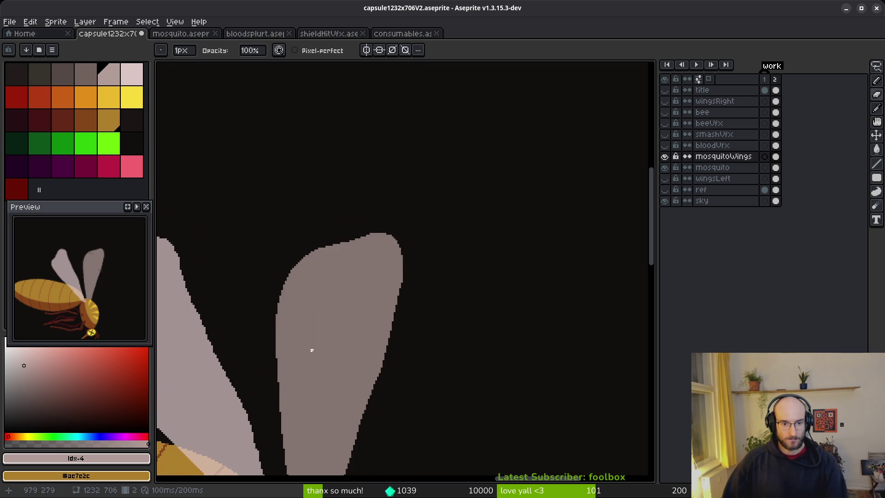
scroll(358, 352, "up", 4)
key("f")
scroll(436, 308, "up", 1)
key("e")
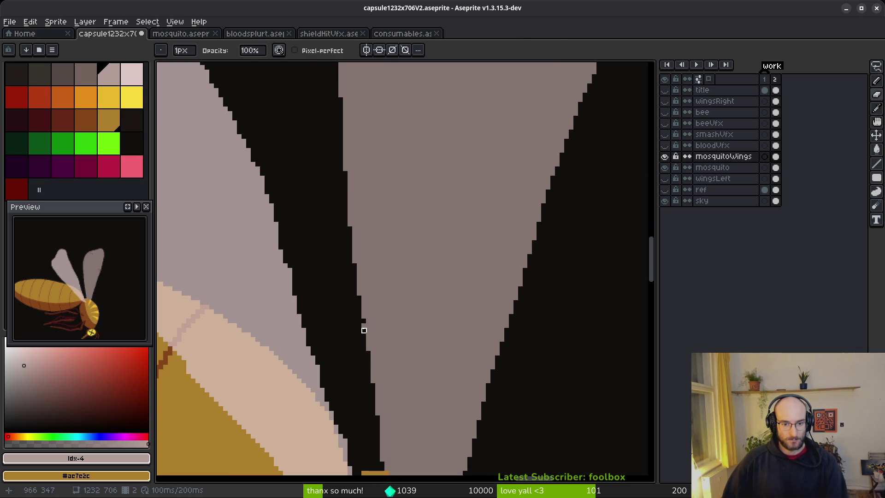
scroll(374, 326, "down", 4)
key("ctrl+s")
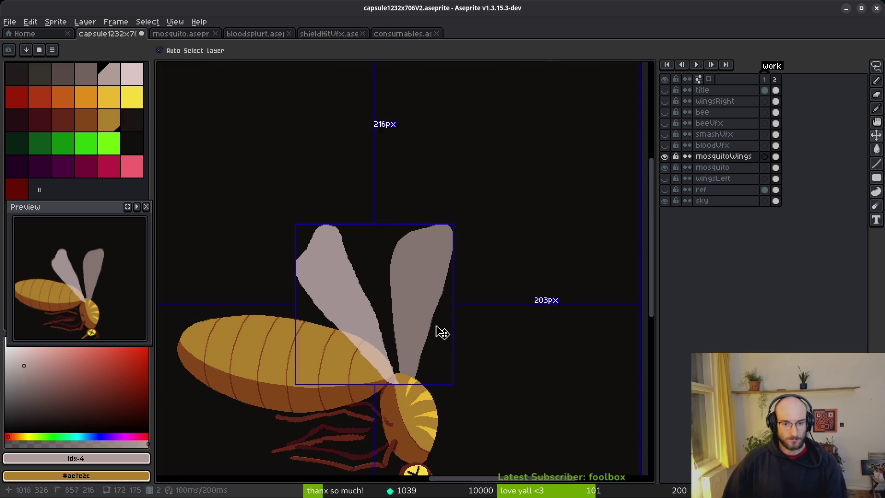
Carve excess pixels from the wing's top edge, save, and view the whole mosquito
scroll(401, 281, "up", 3)
scroll(435, 257, "up", 3)
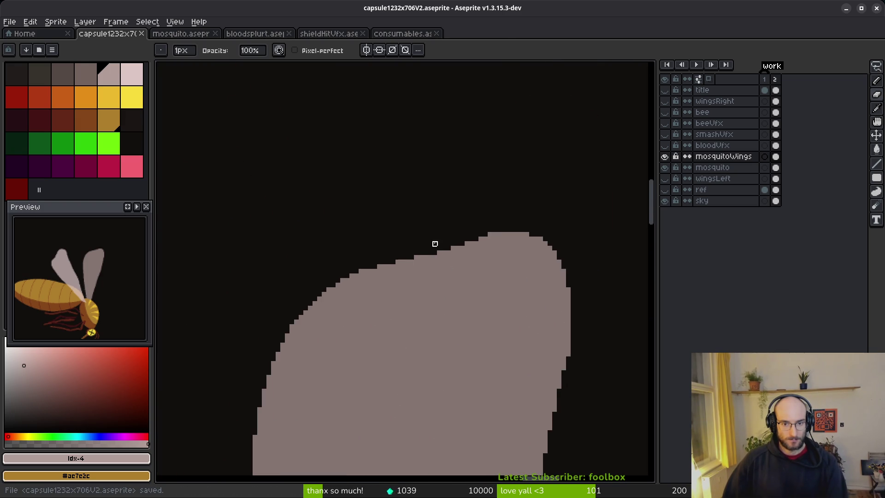
left_click(387, 275)
left_click(370, 271)
left_click_drag(393, 274, 408, 259)
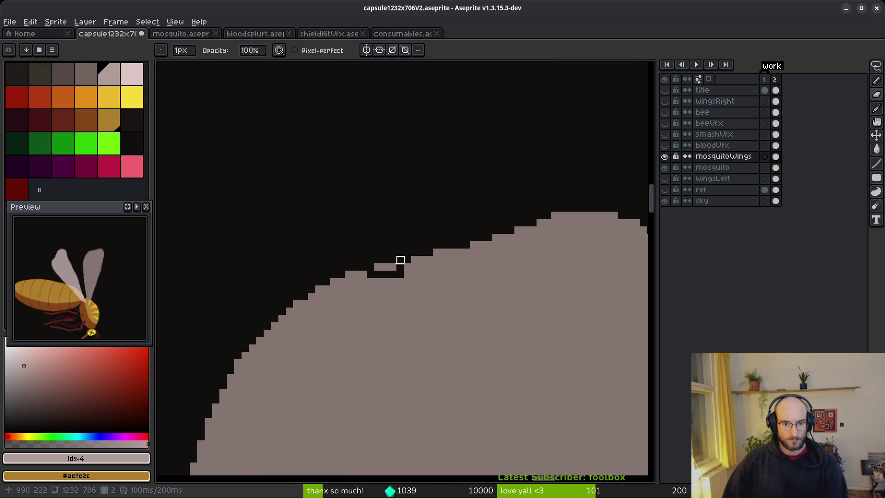
scroll(400, 274, "down", 2)
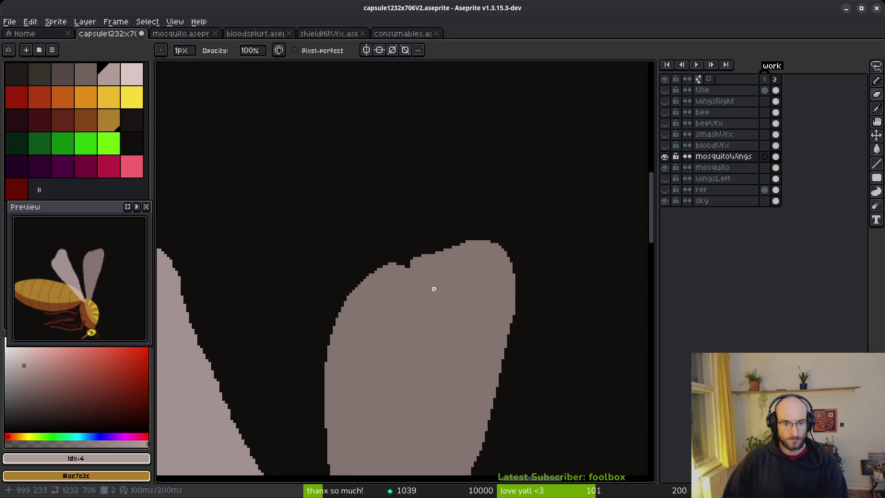
scroll(433, 291, "up", 3)
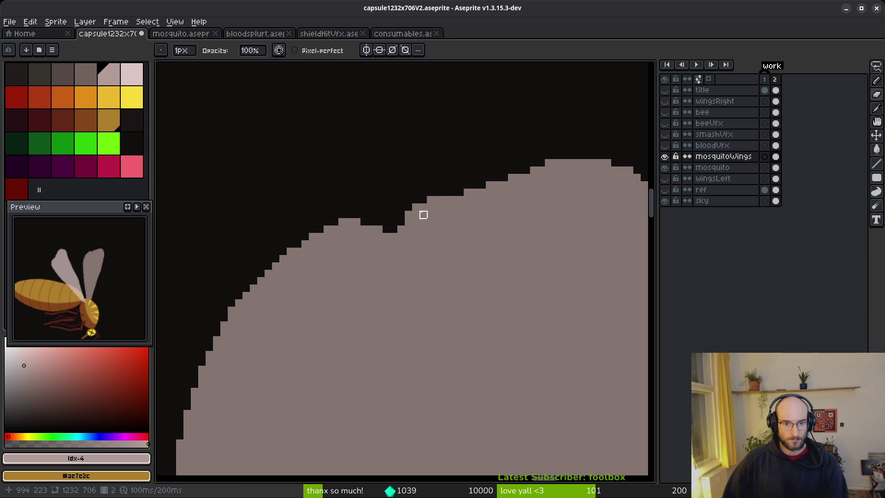
scroll(438, 215, "down", 5)
key("ctrl+s")
mouse_move(403, 327)
left_mouse_down()
mouse_move(365, 244)
mouse_move(438, 278)
left_mouse_up()
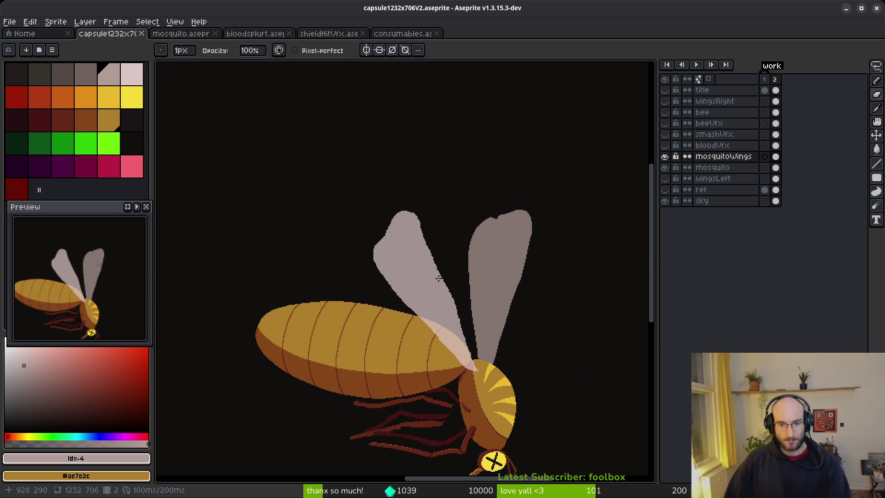
scroll(439, 278, "up", 3)
Undo the stray sliver and dark stroke painted along the wing edge
key("b")
key("]")
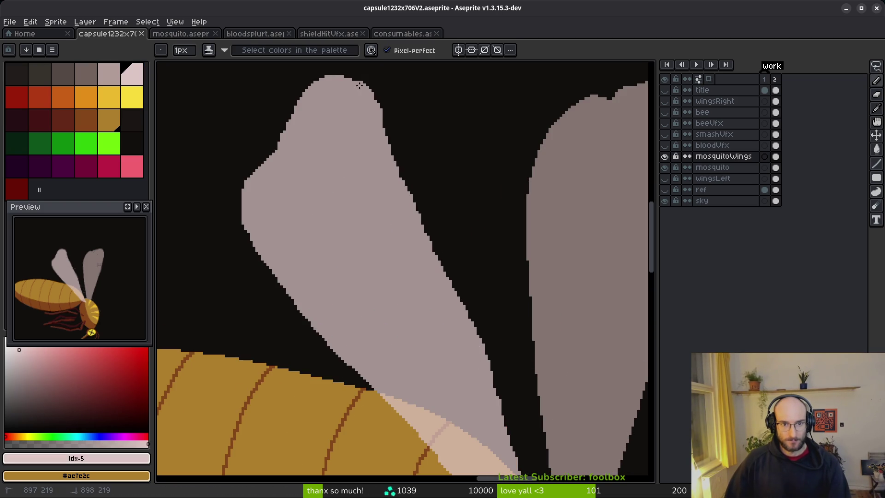
key("ctrl+z")
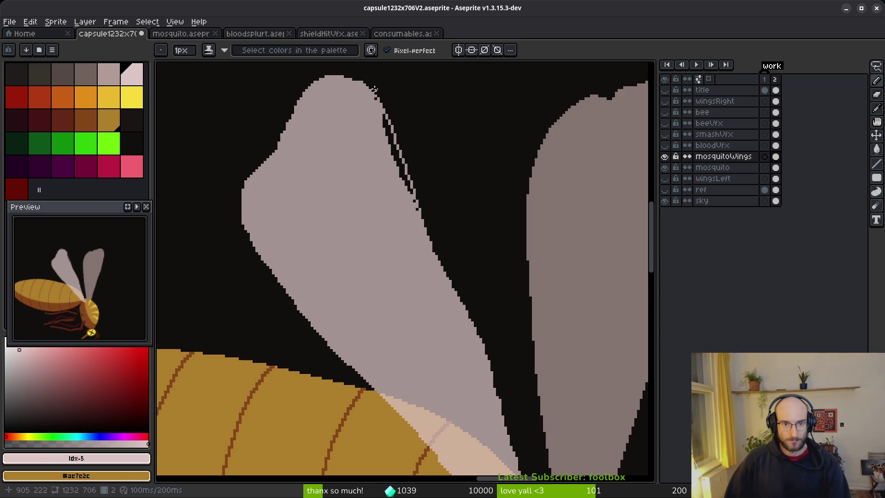
key("ctrl+z")
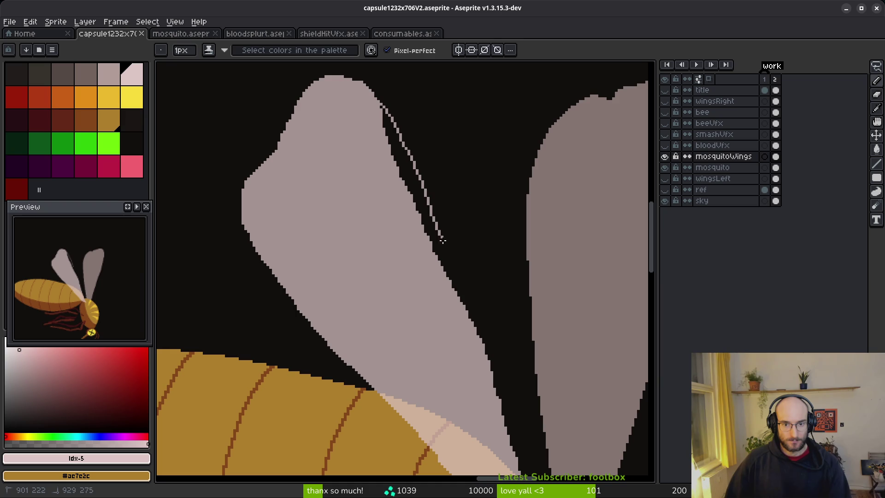
Fill the dark gap line inside the wing, then paint a freehand stroke across it
key("g")
left_click(413, 182)
scroll(381, 114, "up", 3)
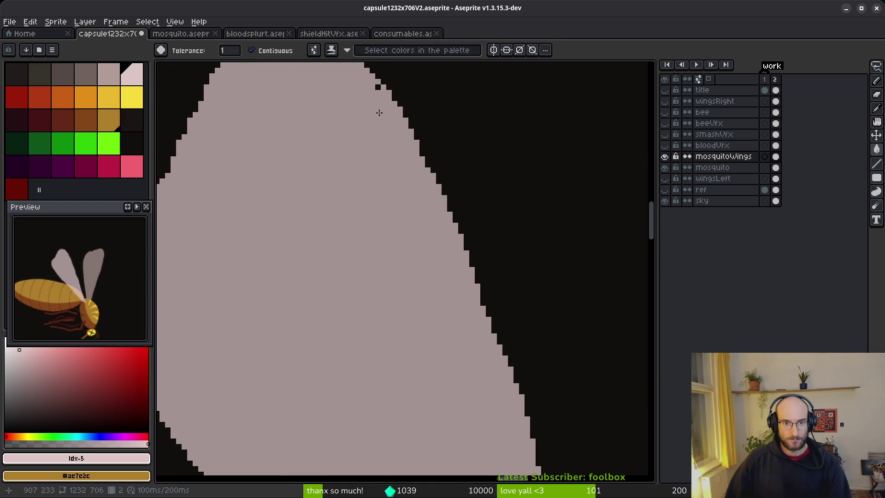
key("f")
scroll(429, 253, "down", 4)
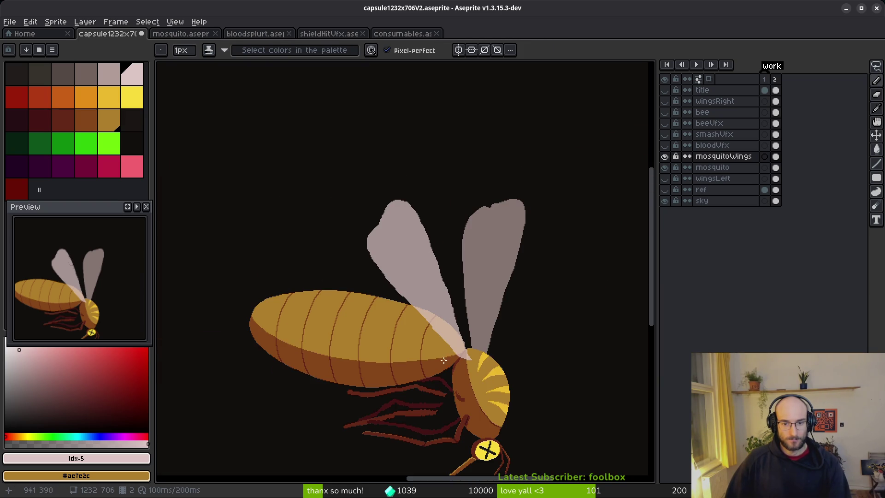
scroll(390, 257, "up", 3)
scroll(405, 223, "down", 1)
scroll(265, 303, "down", 1)
scroll(364, 267, "up", 1)
left_click_drag(377, 171, 344, 191)
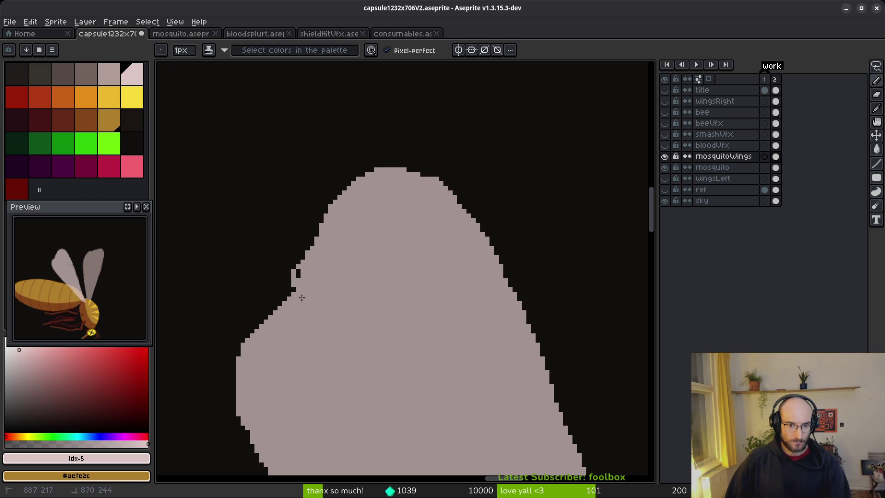
scroll(298, 276, "up", 2)
Erase the two stray pink pixels on the wing edge and the stray pixel at the wing notch
key("e")
left_click_drag(327, 224, 338, 245)
key("b")
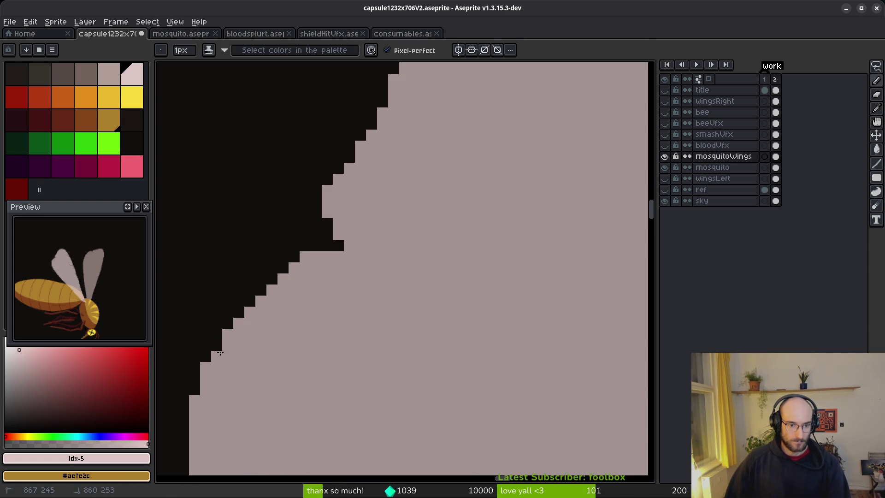
key("e")
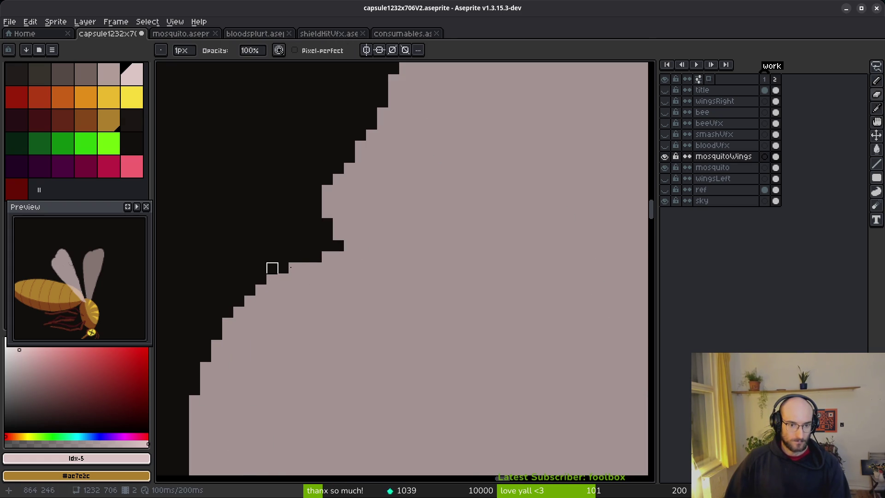
scroll(337, 318, "down", 3)
scroll(346, 272, "up", 3)
key("b")
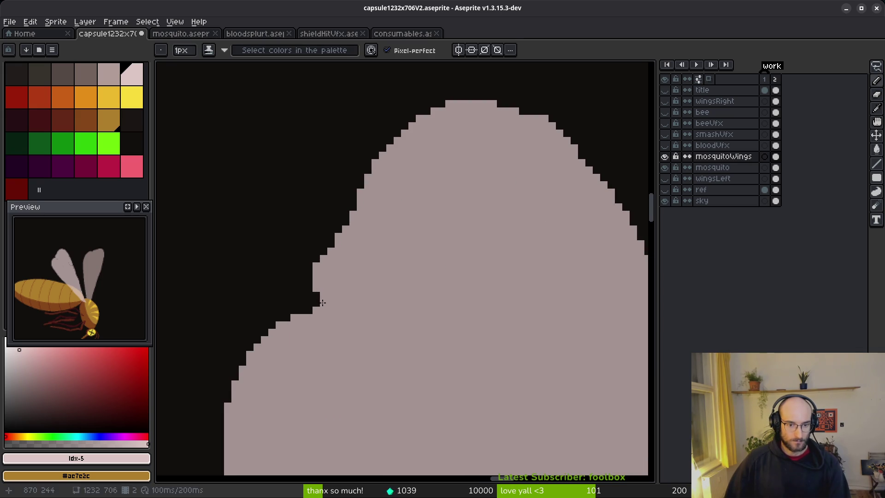
key("e")
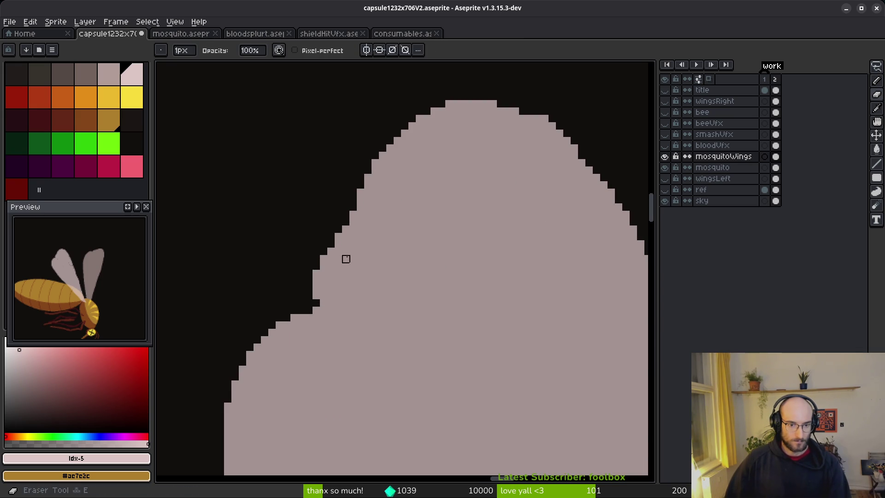
scroll(346, 257, "down", 3)
scroll(358, 245, "up", 3)
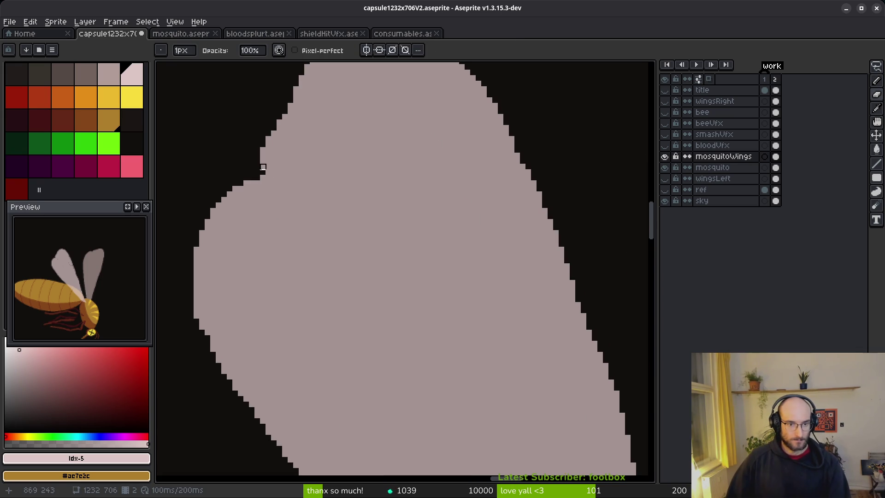
left_click(263, 167)
key("b")
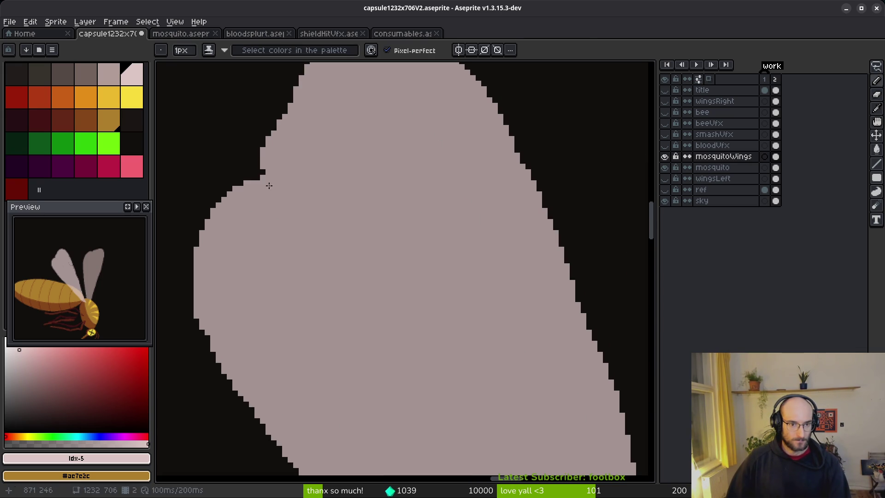
key("e")
scroll(259, 179, "up", 2)
scroll(356, 217, "down", 3)
scroll(340, 225, "up", 2)
scroll(372, 249, "down", 5)
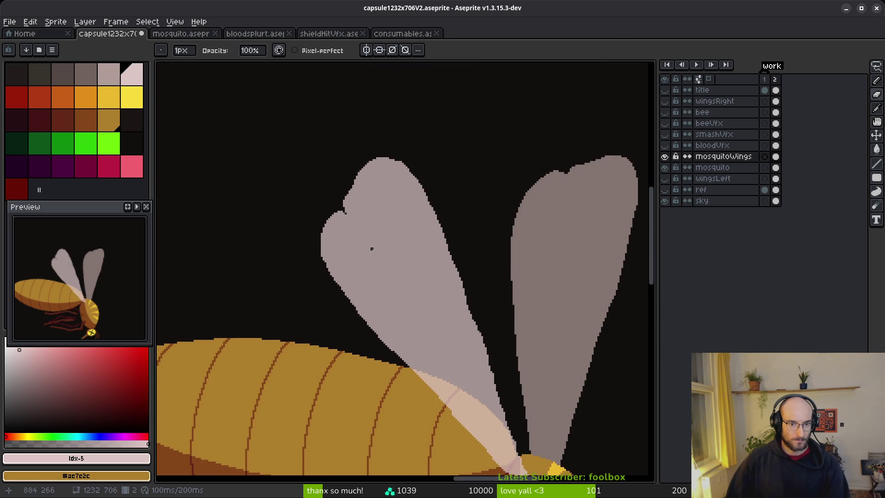
scroll(388, 249, "down", 3)
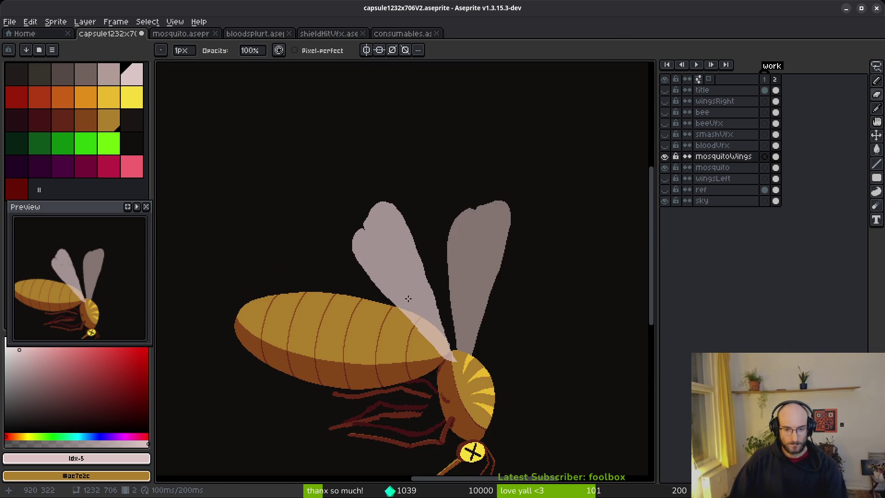
scroll(383, 281, "up", 4)
scroll(384, 274, "down", 3)
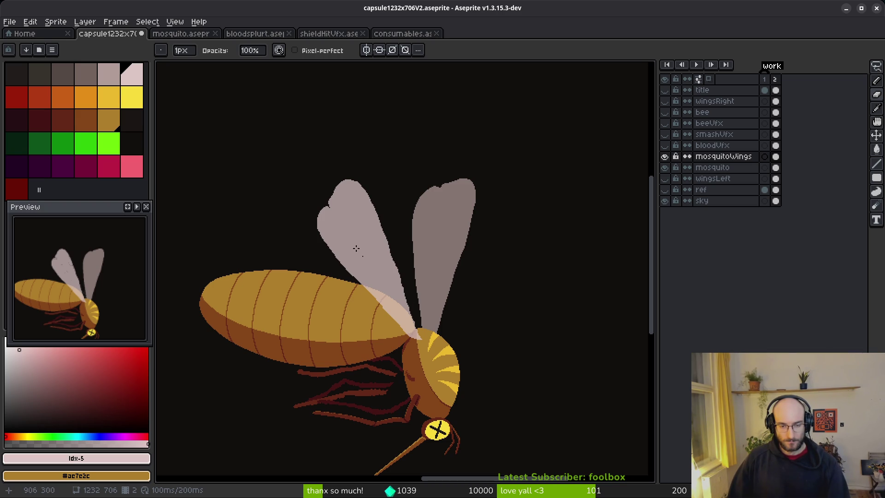
scroll(353, 218, "up", 6)
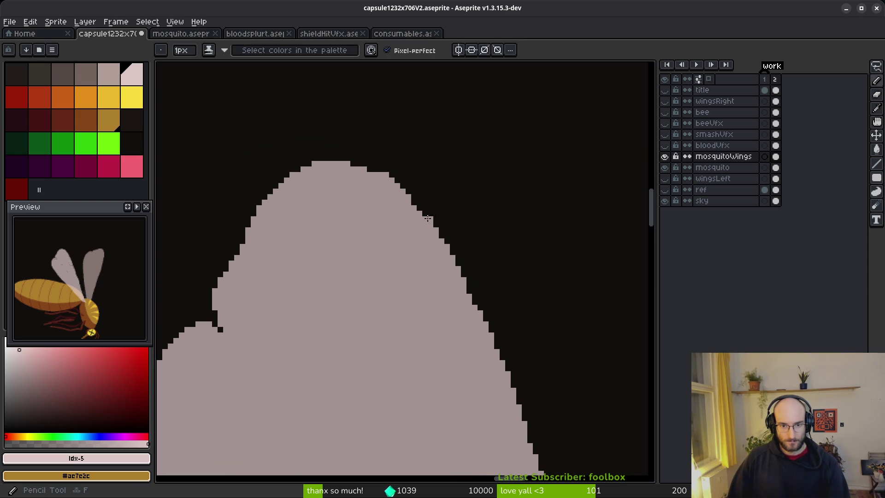
Draw a light edge stroke over the top of the wing
key("b")
scroll(292, 152, "down", 2)
scroll(405, 273, "up", 1)
scroll(400, 313, "down", 1)
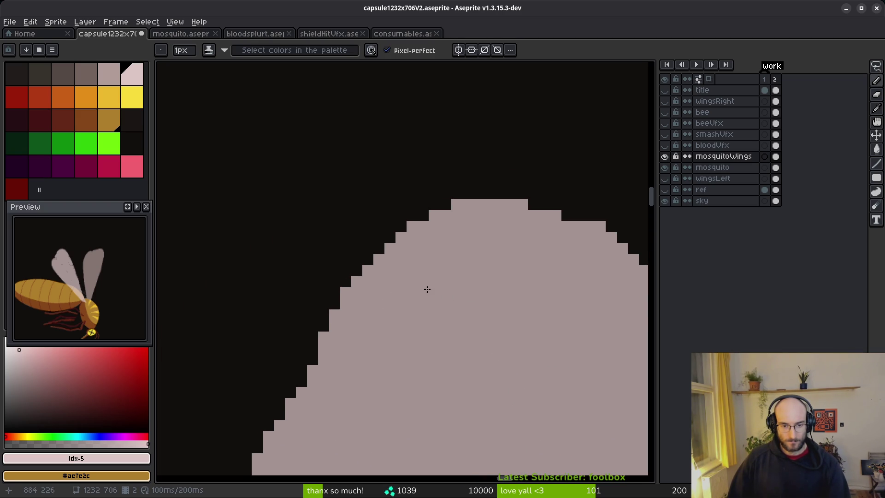
scroll(447, 289, "down", 1)
scroll(425, 358, "up", 2)
mouse_move(369, 363)
left_mouse_down()
mouse_move(390, 323)
mouse_move(431, 280)
mouse_move(500, 279)
mouse_move(553, 305)
mouse_move(627, 404)
left_mouse_up()
scroll(458, 281, "up", 1)
Fill the three remaining black gaps inside the wing with light grey
key("e")
key("g")
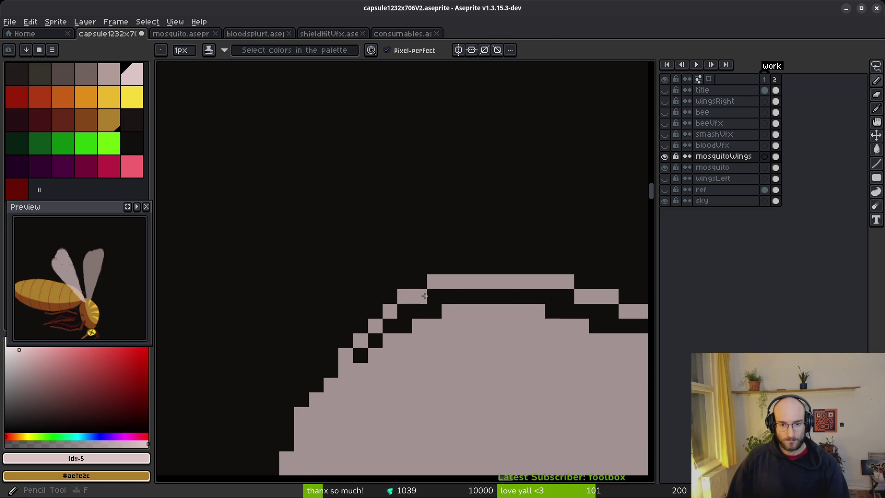
left_click(431, 305)
left_click(375, 341)
left_click(362, 354)
scroll(468, 375, "down", 2)
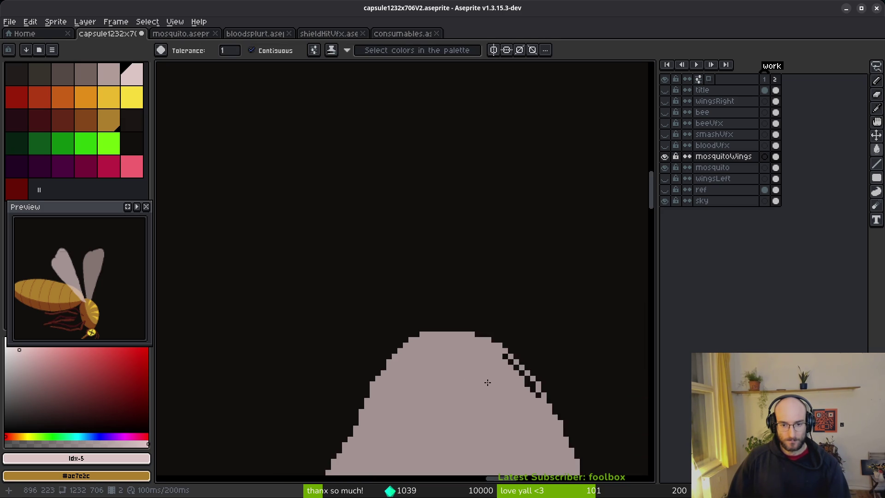
scroll(452, 355, "up", 2)
Paint the stray black pixels along the wing edge grey
key("b")
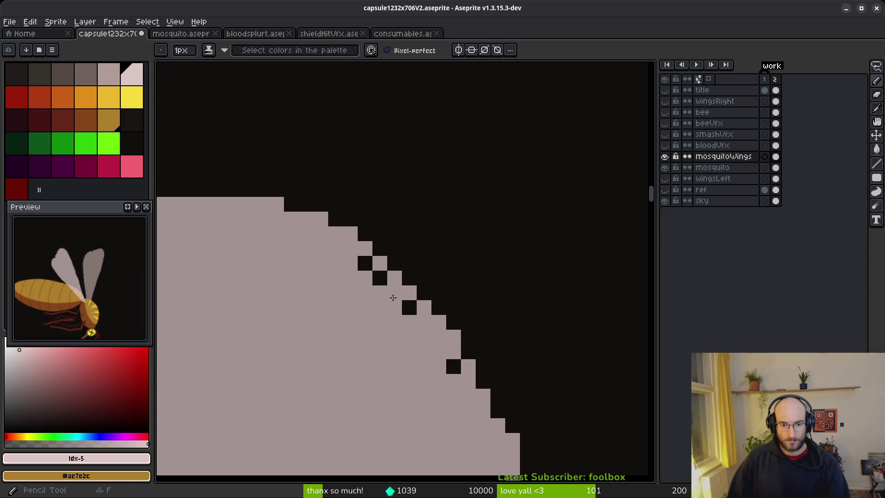
left_click_drag(379, 278, 355, 259)
left_click(454, 367)
left_click(393, 293)
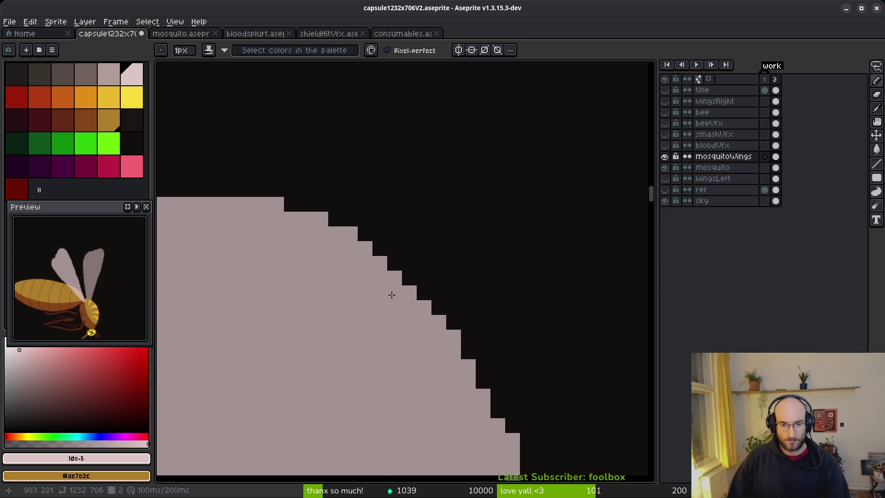
scroll(390, 304, "down", 4)
scroll(494, 323, "up", 2)
Lighten the dark pixels along the wing edge to smooth its outline
left_click_drag(494, 322, 433, 263)
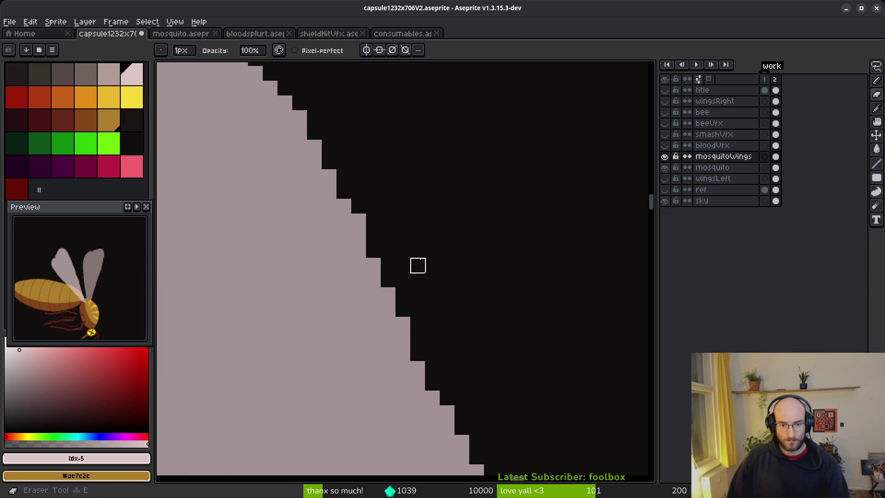
scroll(496, 321, "down", 2)
scroll(451, 275, "up", 2)
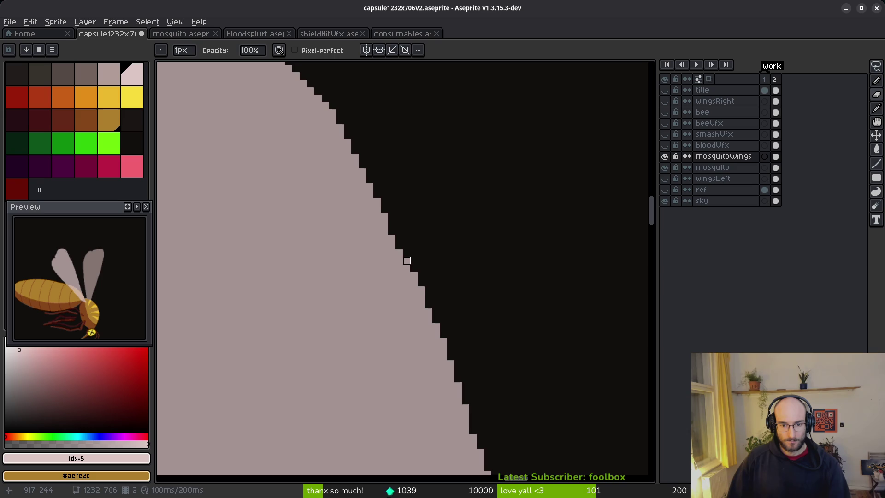
scroll(491, 302, "down", 2)
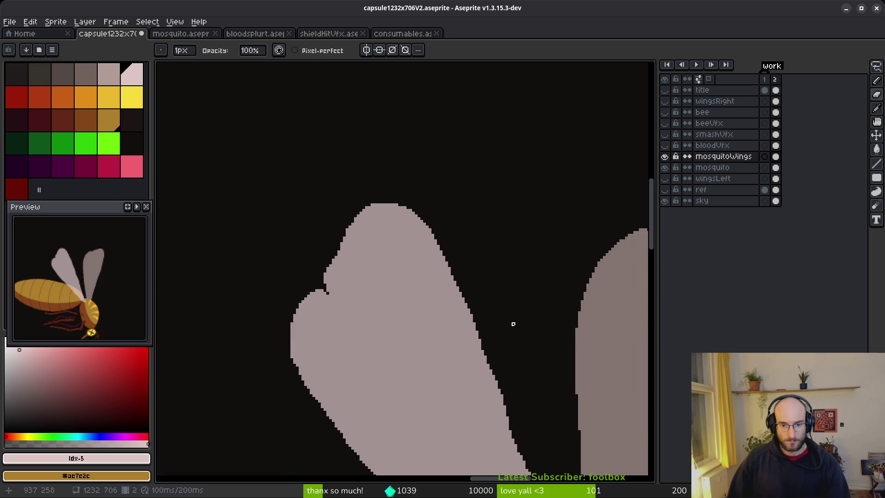
scroll(505, 365, "up", 1)
scroll(423, 254, "up", 1)
scroll(472, 312, "down", 2)
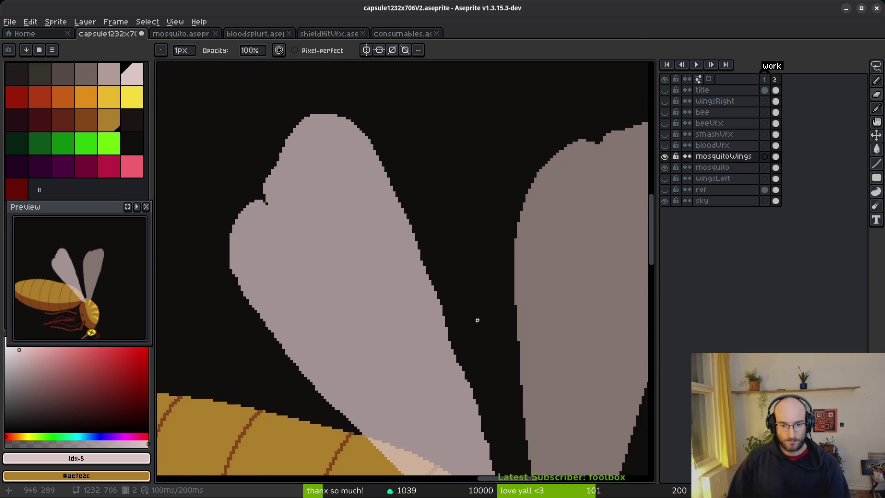
scroll(470, 333, "up", 1)
scroll(470, 333, "down", 1)
key("b")
scroll(391, 219, "up", 1)
mouse_move(396, 236)
left_mouse_down()
mouse_move(423, 329)
mouse_move(383, 202)
left_mouse_up()
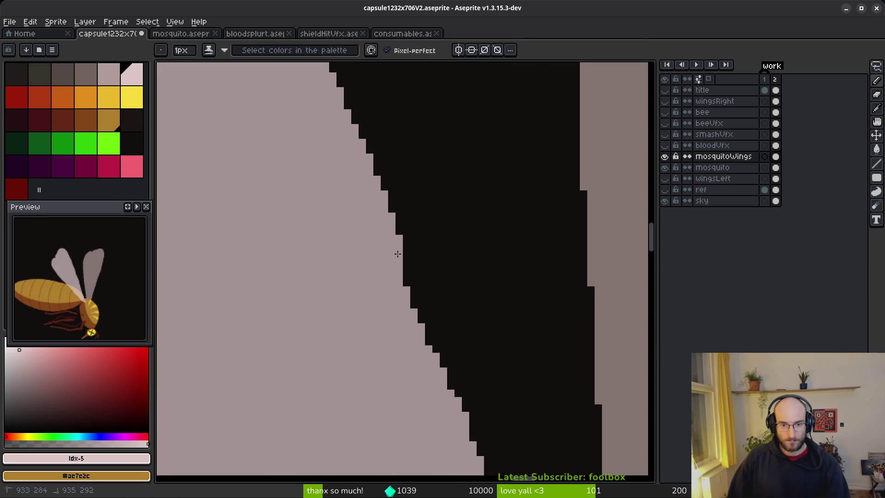
left_click_drag(406, 276, 424, 349)
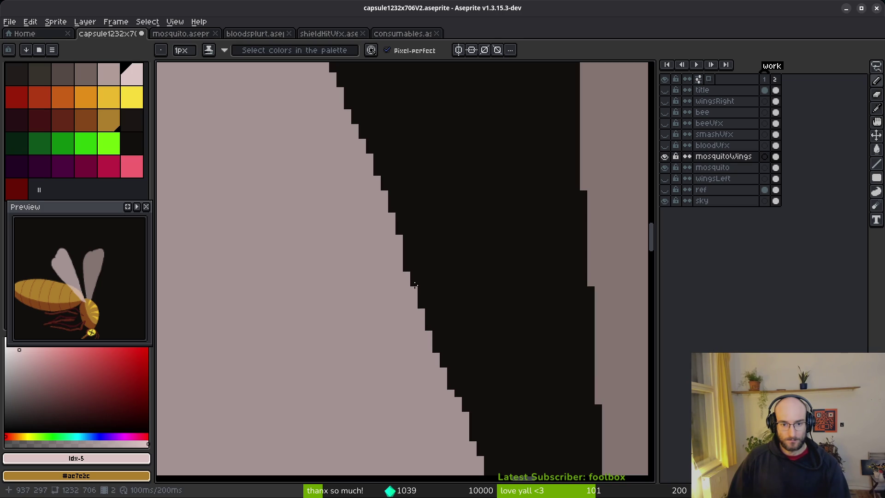
Review the lower wing edge and undo the last edge-pixel changes
left_click_drag(451, 310, 433, 269)
scroll(433, 269, "up", 3)
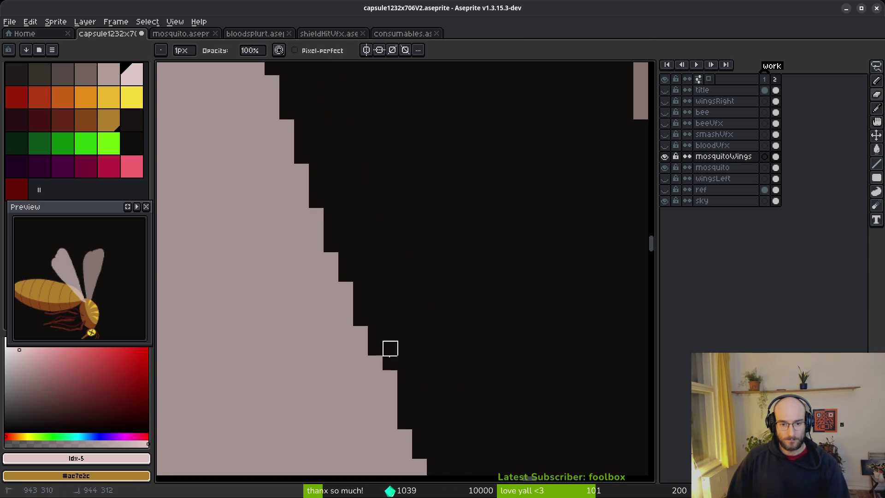
left_click_drag(465, 407, 440, 228)
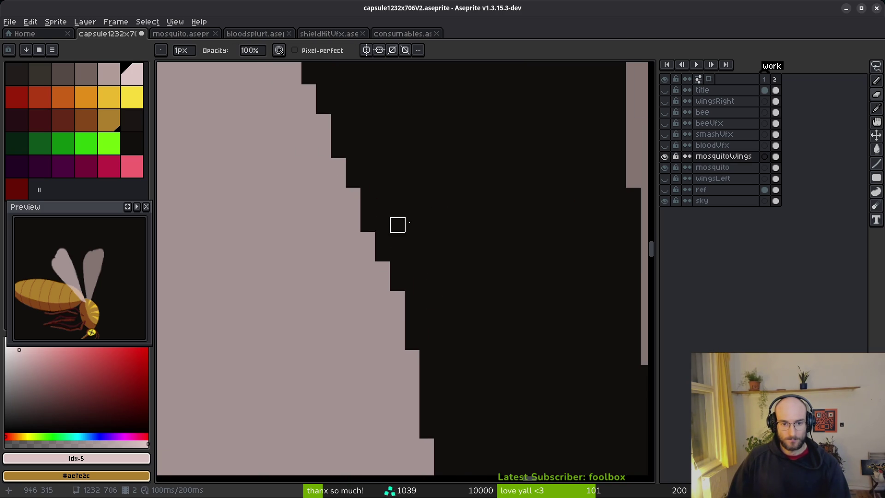
scroll(383, 224, "down", 2)
scroll(385, 251, "up", 2)
scroll(413, 261, "up", 2)
key("ctrl+z")
key("ctrl+z")
key("ctrl+z")
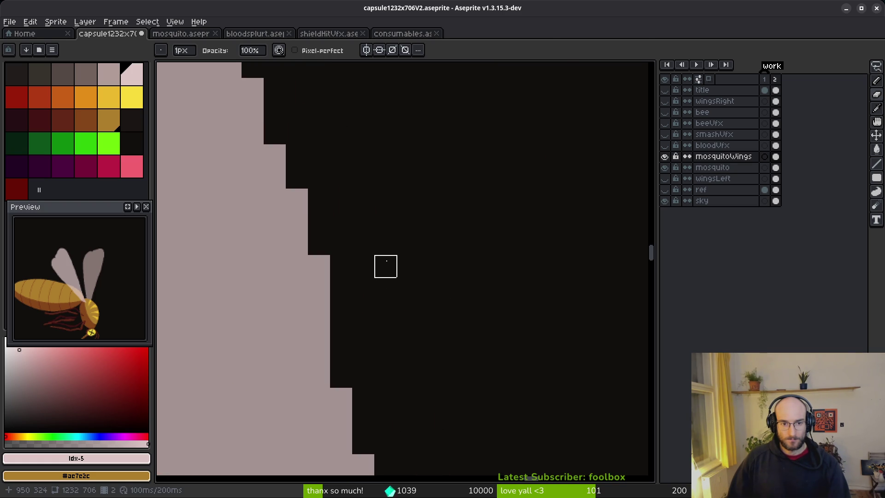
scroll(318, 289, "down", 5)
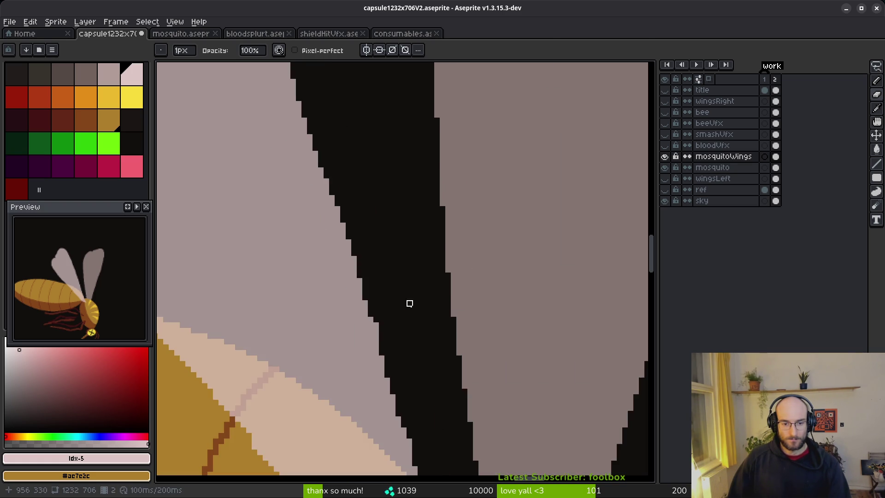
scroll(394, 309, "up", 3)
scroll(353, 264, "down", 4)
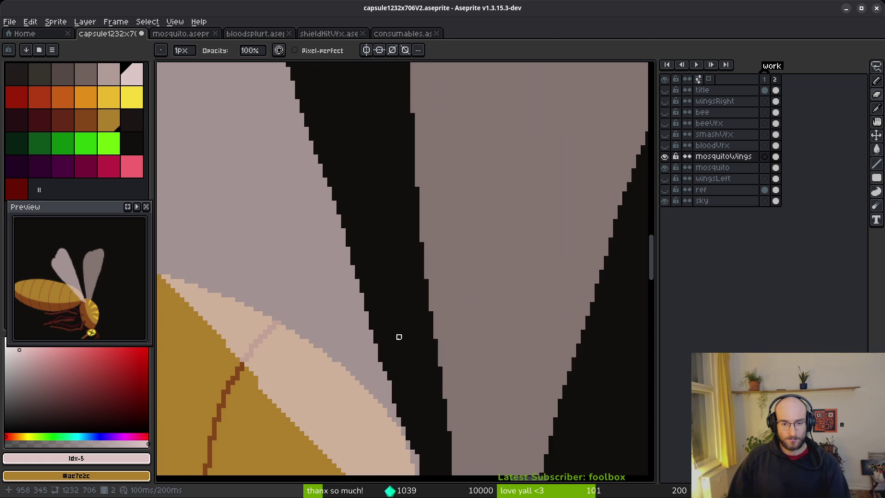
scroll(400, 310, "up", 4)
key("b")
scroll(302, 321, "down", 4)
key("e")
scroll(387, 249, "up", 3)
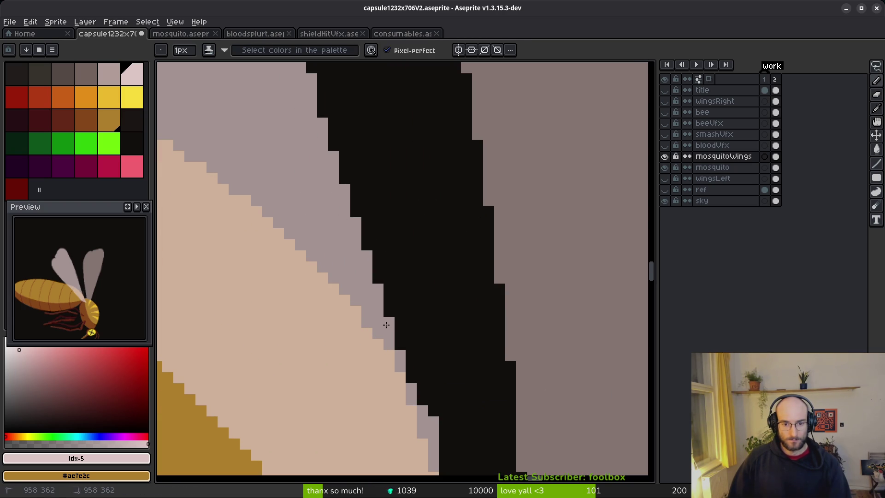
Erase the grey edge pixels and the stray dark pixel beside the wing tip
scroll(435, 402, "down", 3)
scroll(434, 329, "up", 3)
left_click_drag(434, 328, 421, 304)
key("b")
scroll(443, 312, "down", 3)
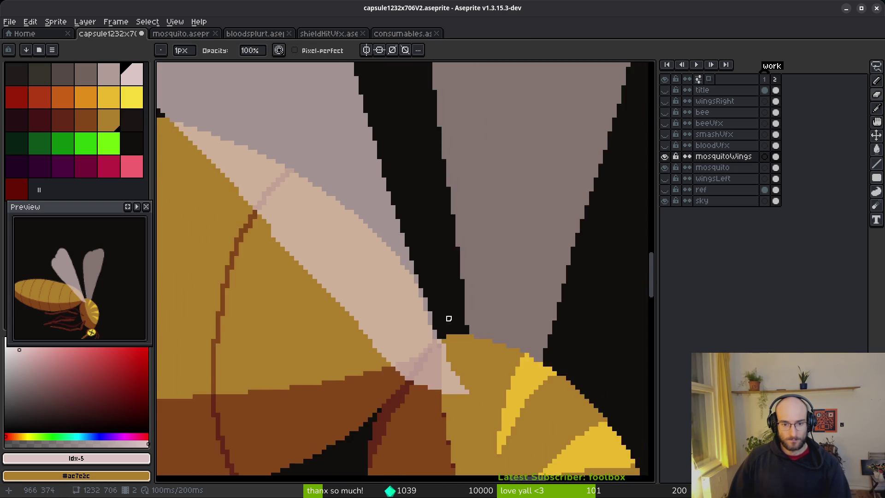
scroll(443, 312, "up", 3)
left_click(423, 355)
scroll(431, 259, "up", 2)
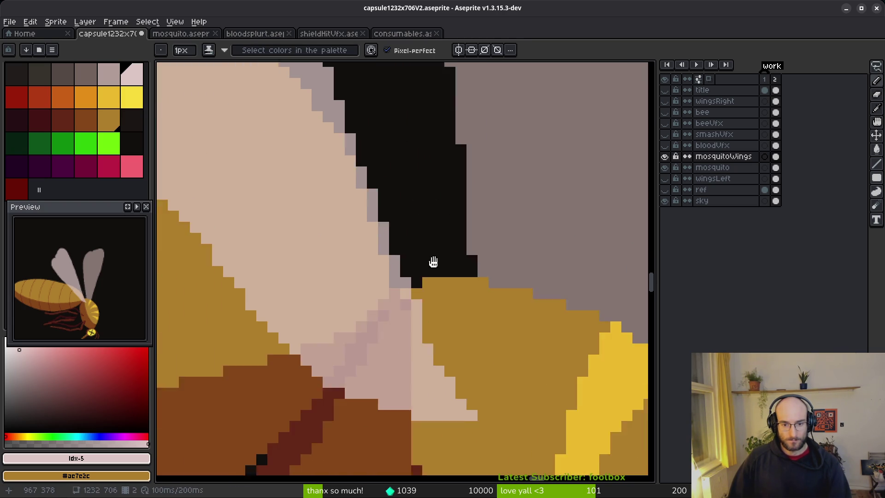
key("e")
Recolour the head-edge pixel gold and two gold wing-edge pixels pale pink
key("b")
scroll(437, 309, "down", 4)
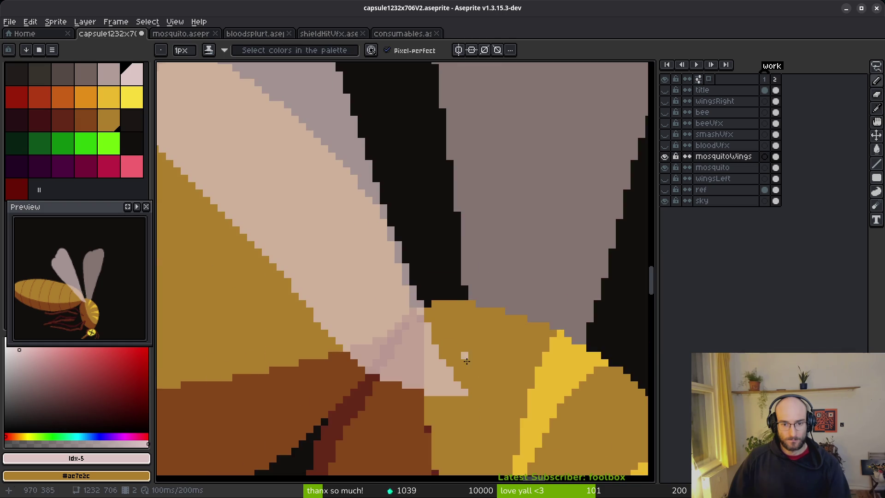
scroll(437, 309, "up", 2)
left_click(434, 310)
right_click(426, 339)
right_click(441, 355)
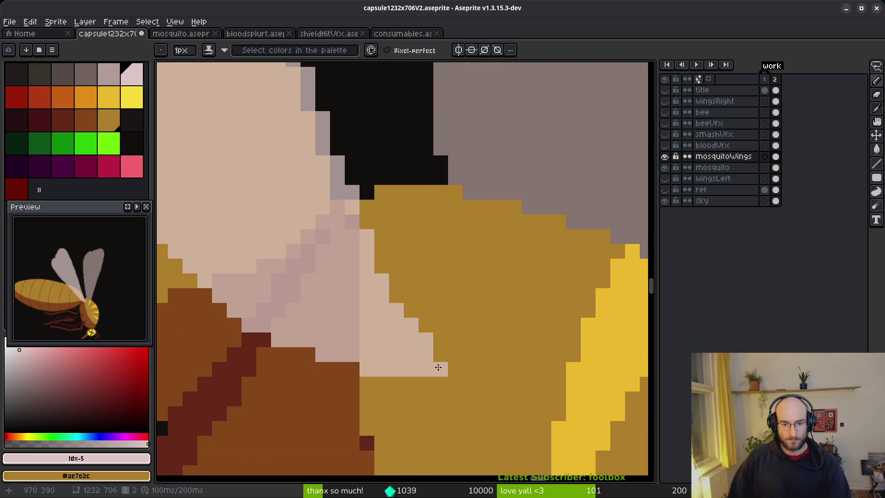
scroll(443, 370, "down", 5)
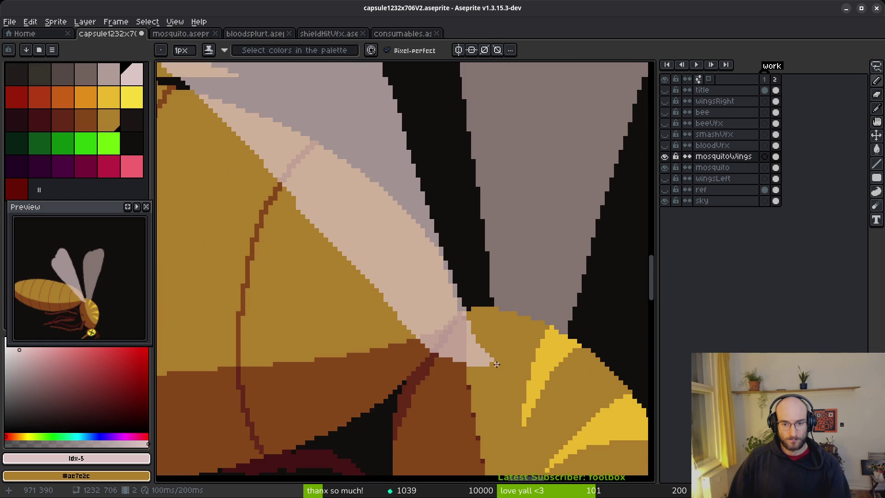
scroll(497, 366, "up", 3)
scroll(468, 337, "down", 2)
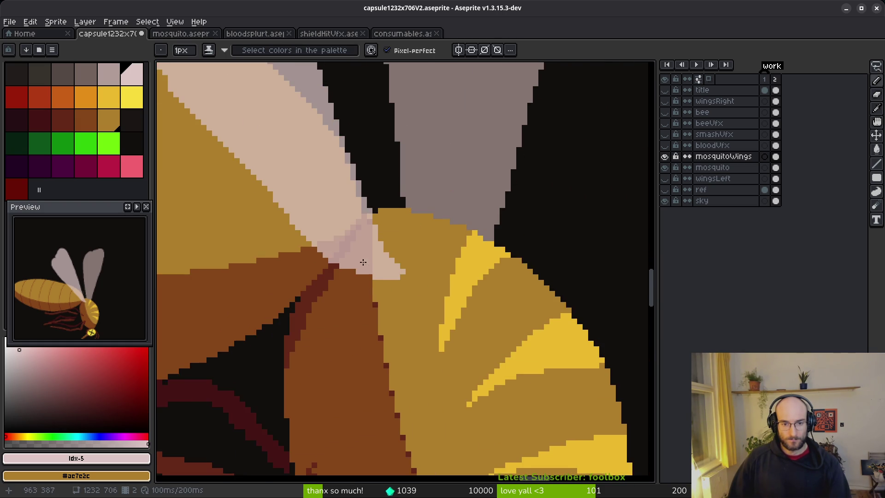
scroll(367, 263, "down", 2)
scroll(373, 263, "up", 3)
scroll(385, 263, "down", 1)
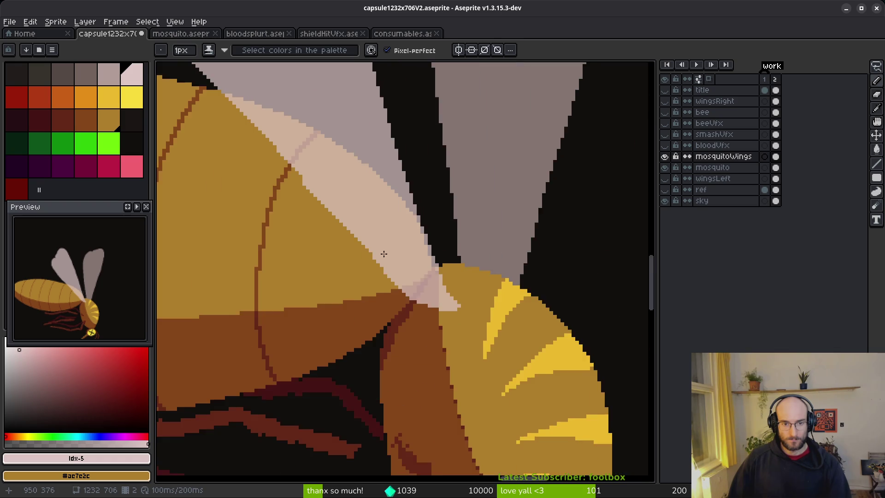
scroll(385, 264, "down", 2)
scroll(409, 369, "up", 2)
scroll(407, 367, "up", 2)
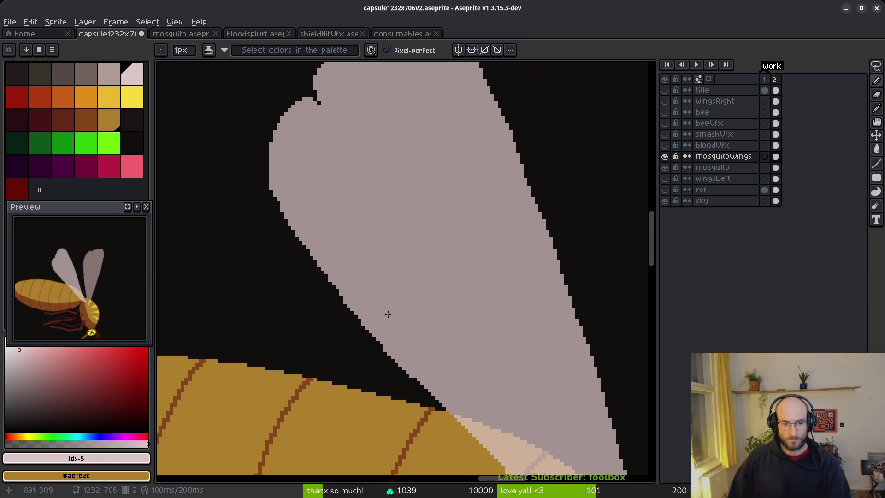
scroll(395, 326, "down", 3)
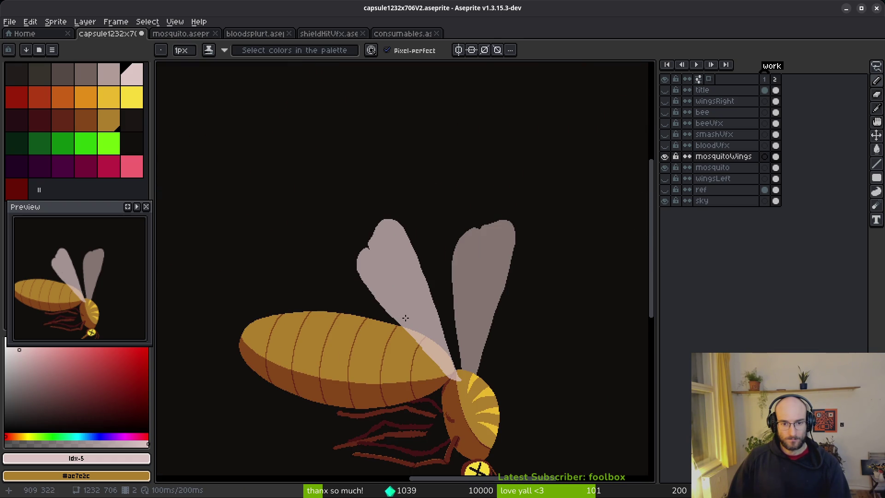
Erase the light pixel column down the wing's left edge and the speck near the notch
scroll(376, 258, "up", 3)
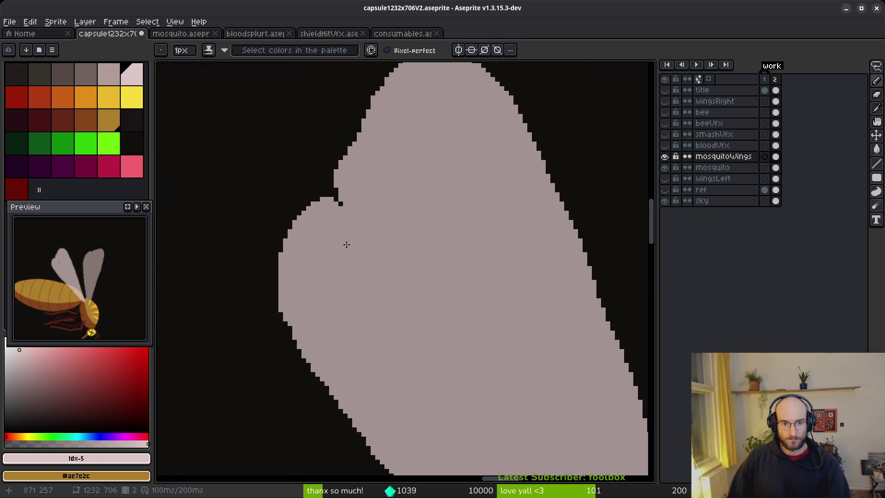
scroll(377, 234, "down", 2)
scroll(357, 255, "down", 1)
scroll(297, 248, "up", 5)
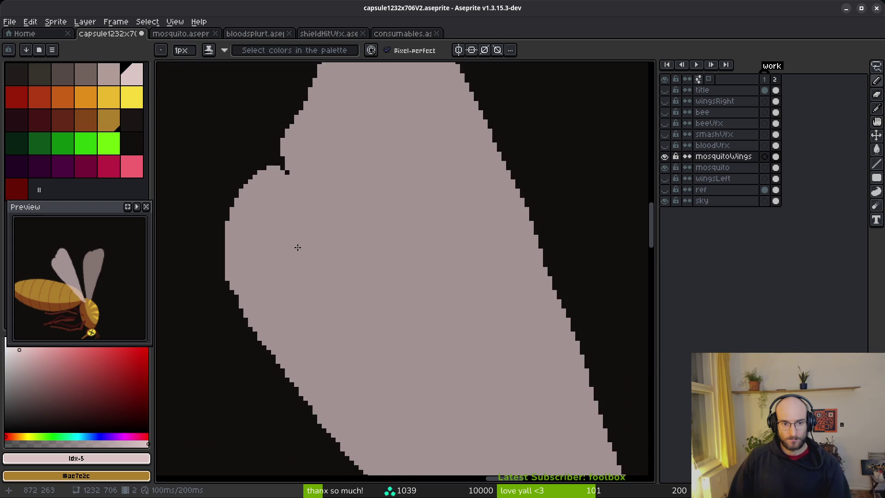
key("e")
left_click_drag(311, 225, 311, 240)
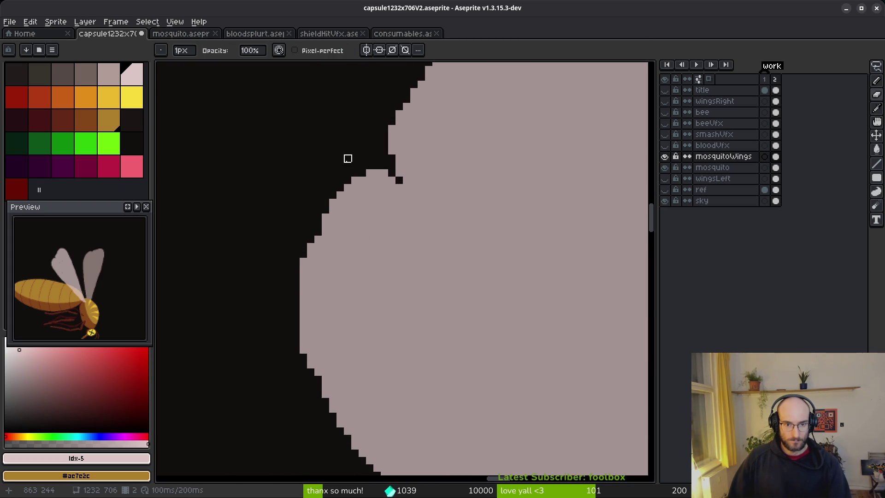
mouse_move(326, 208)
left_mouse_down()
mouse_move(311, 258)
mouse_move(311, 388)
left_mouse_up()
scroll(311, 387, "down", 3)
left_click(311, 143)
Erase the remaining light strips running along the wing's outer edge
left_click_drag(303, 155, 304, 198)
mouse_move(318, 169)
left_mouse_down()
mouse_move(337, 314)
mouse_move(349, 329)
left_mouse_up()
left_click_drag(325, 228, 363, 353)
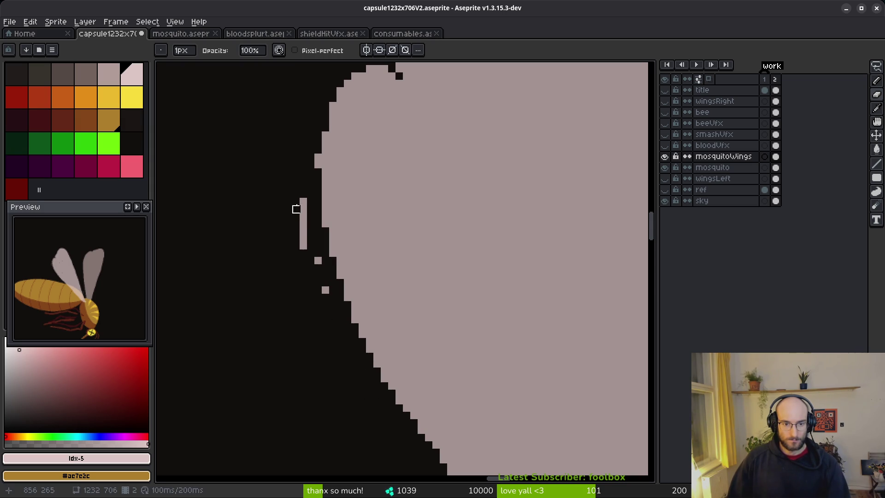
left_click_drag(303, 199, 303, 216)
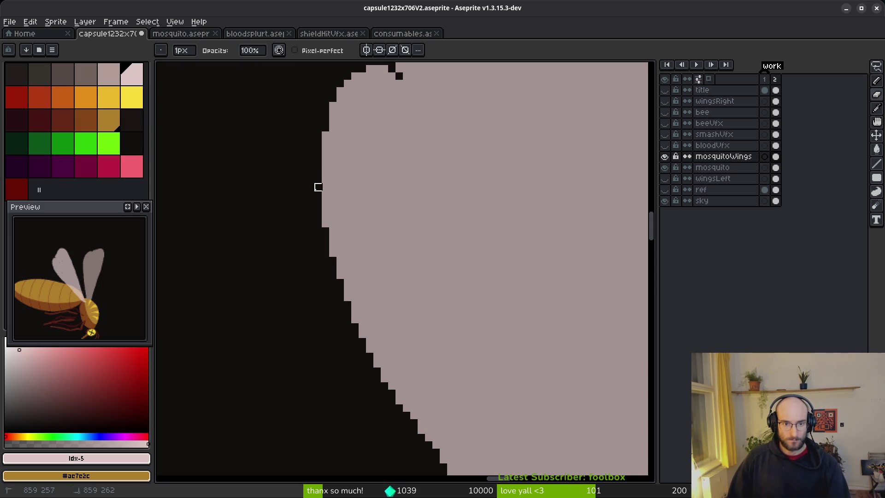
scroll(364, 281, "down", 5)
scroll(367, 284, "down", 3)
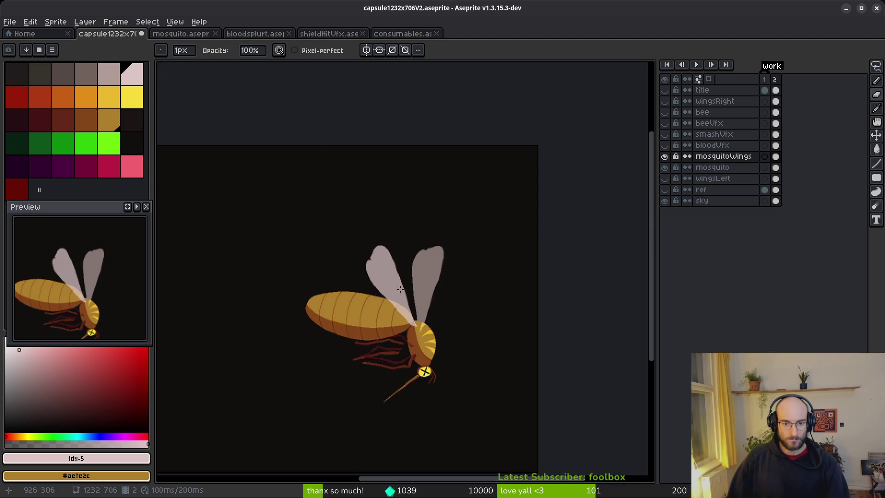
Bring the Brave 'mosquito' image results forward and move the window up-left over Aseprite
scroll(396, 296, "up", 5)
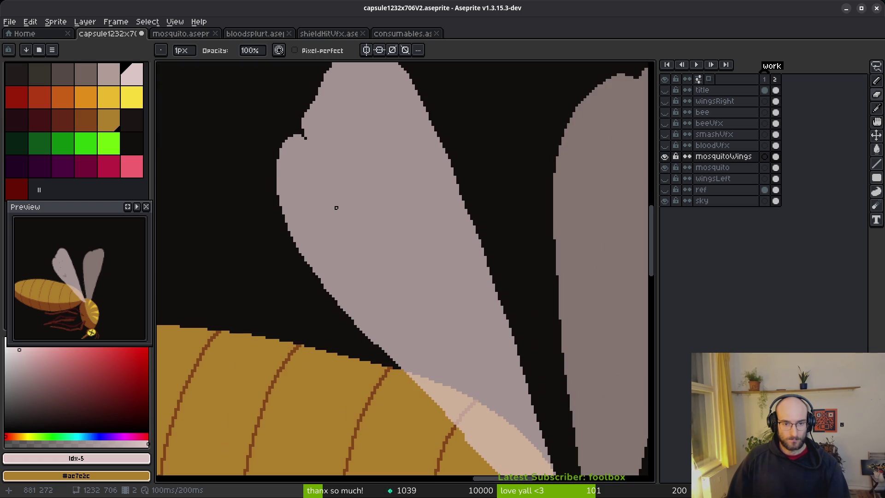
scroll(334, 194, "down", 1)
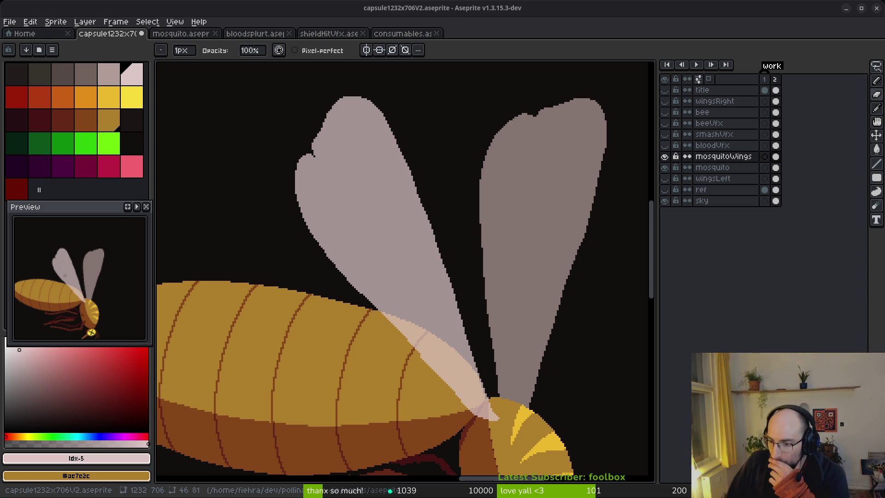
key("alt+Tab")
left_click_drag(611, 157, 366, 52)
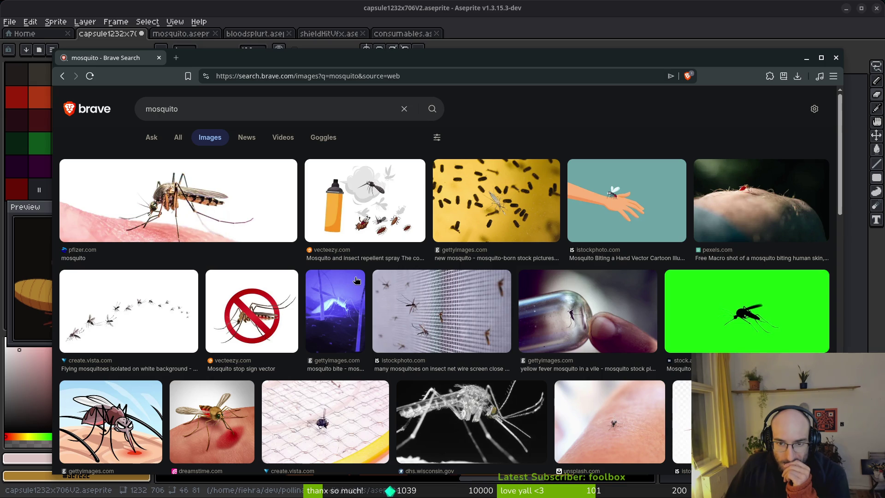
Scroll the mosquito image results and preview the Wikipedia yellow fever mosquito photo
scroll(359, 279, "down", 5)
scroll(360, 281, "down", 4)
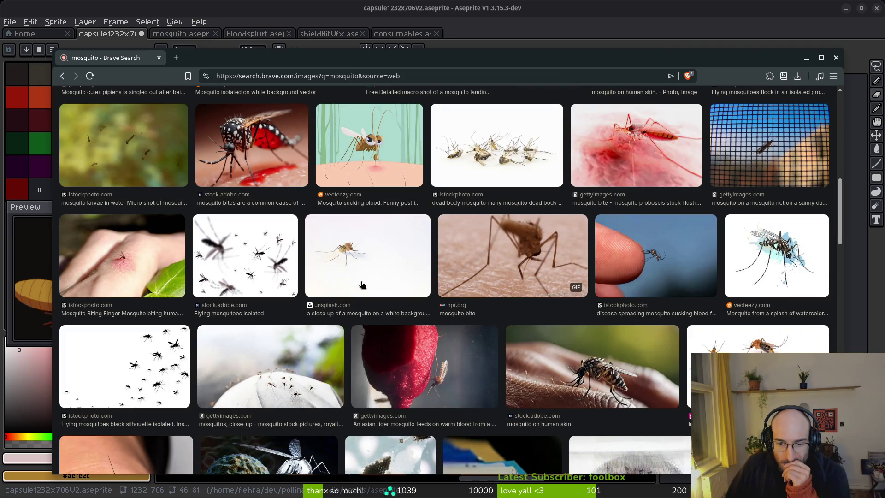
scroll(363, 282, "down", 5)
scroll(365, 282, "down", 4)
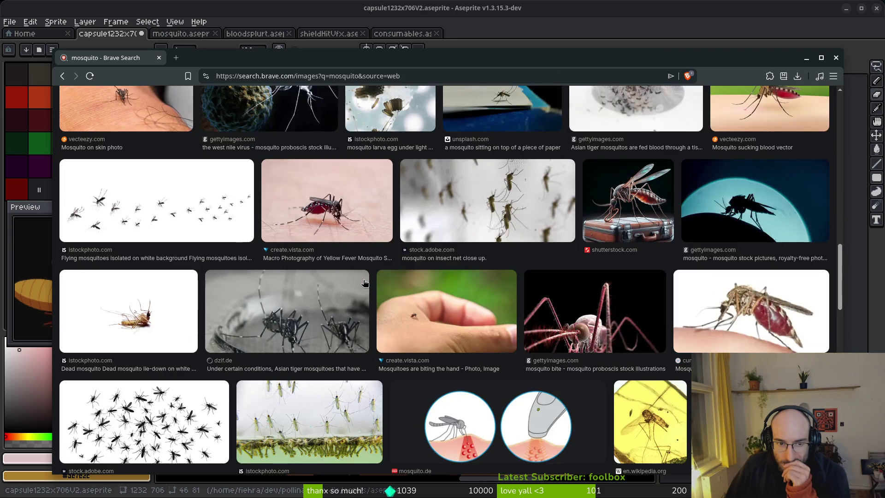
scroll(364, 282, "down", 5)
scroll(368, 283, "down", 4)
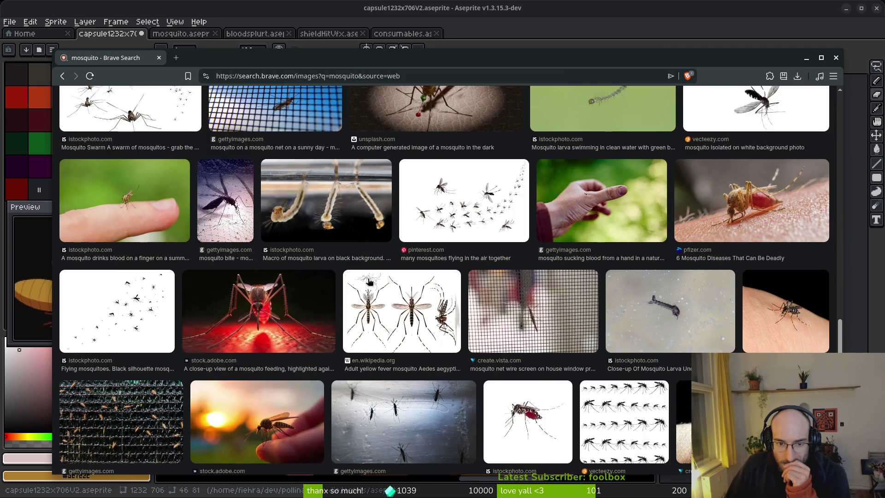
left_click(394, 313)
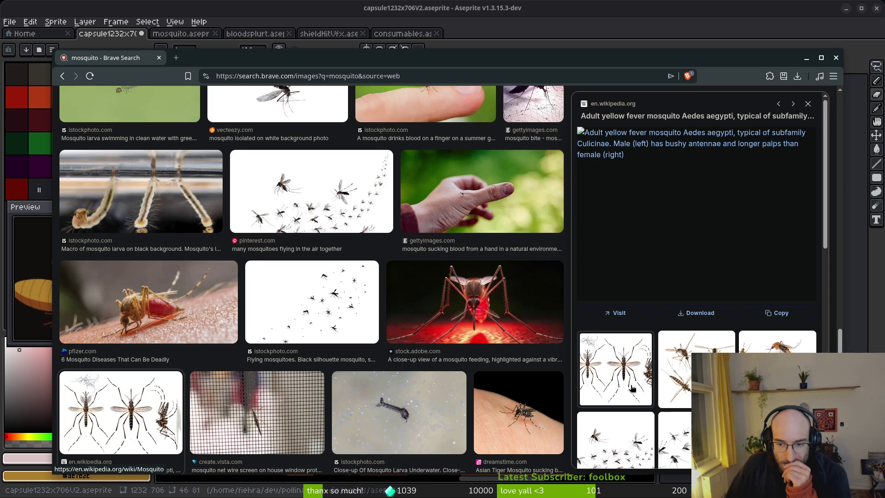
Open the previewed photo in a new tab, then close that unreachable tab
right_click(627, 364)
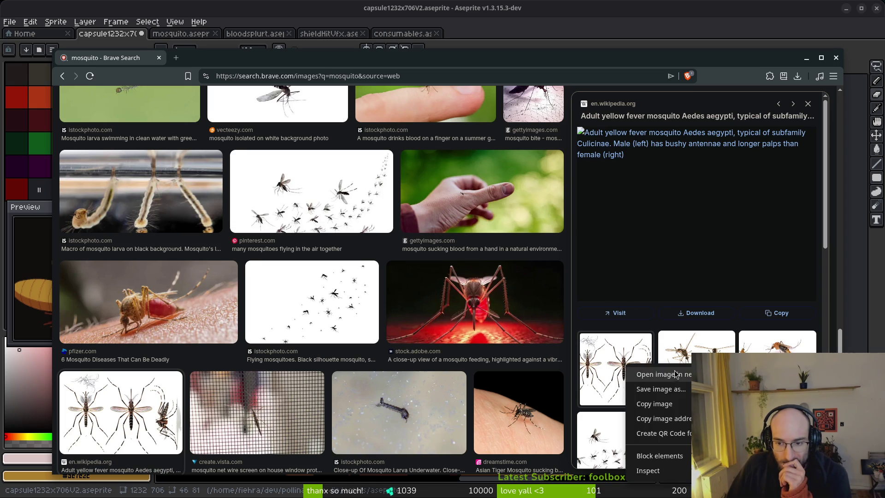
left_click(646, 371)
left_click(207, 57)
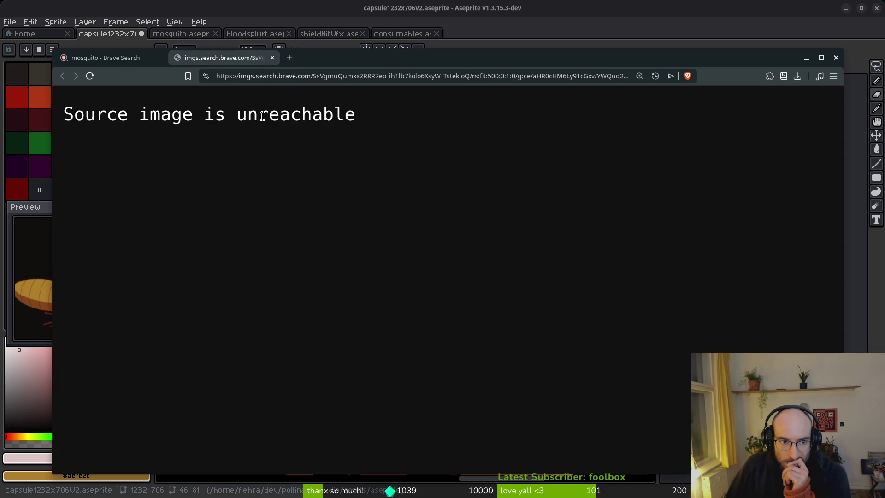
left_click(272, 58)
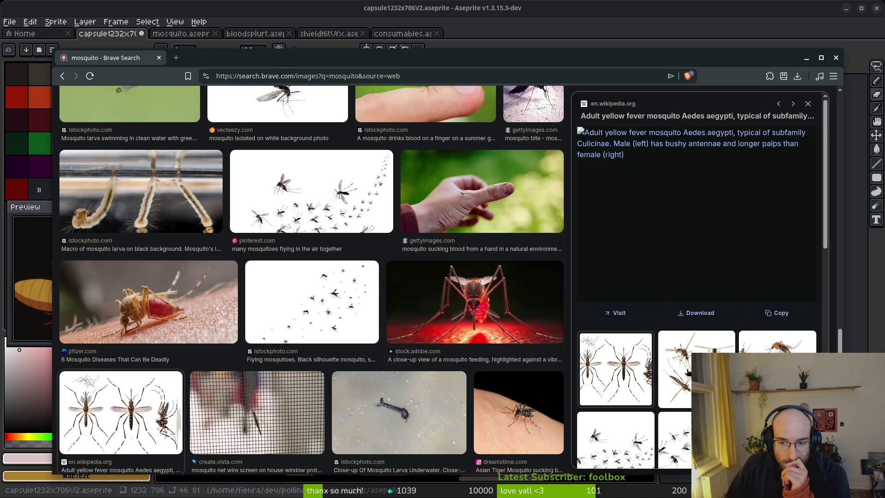
Preview the Culex, Anopheles and Aedes diagram, then return to the sprite in Aseprite
scroll(643, 384, "down", 3)
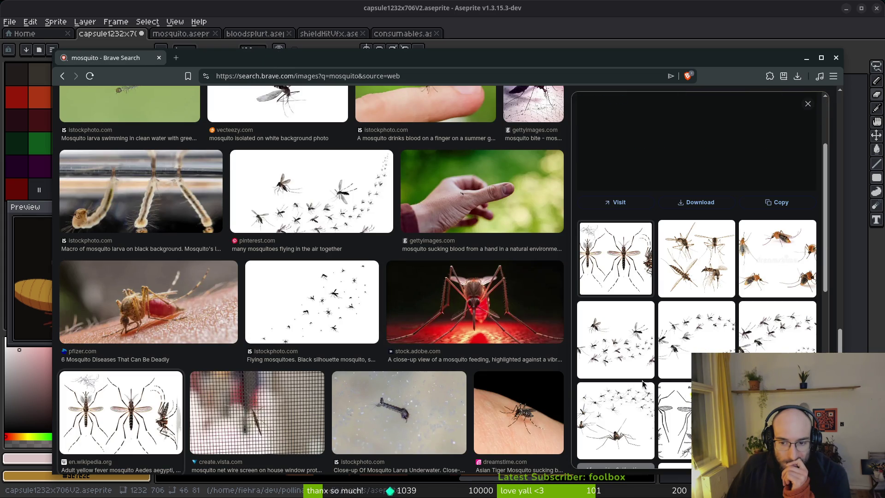
left_click(685, 415)
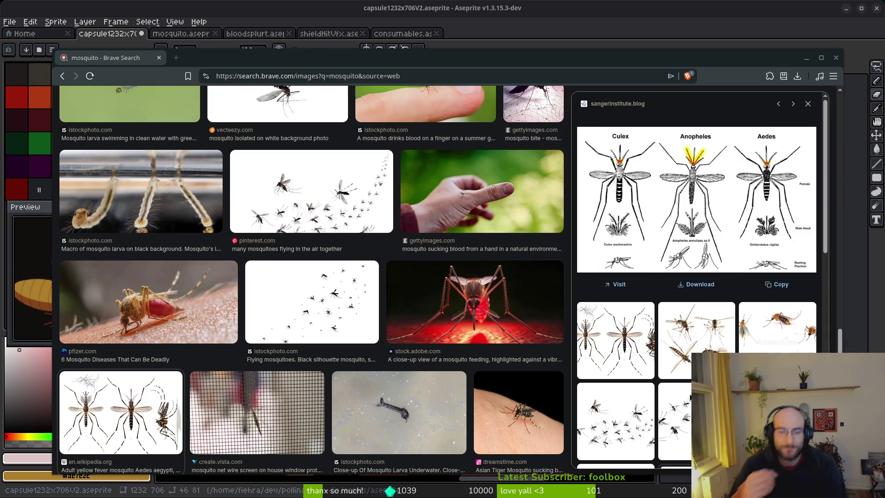
key("alt+Tab")
scroll(545, 232, "up", 3)
scroll(458, 340, "down", 3)
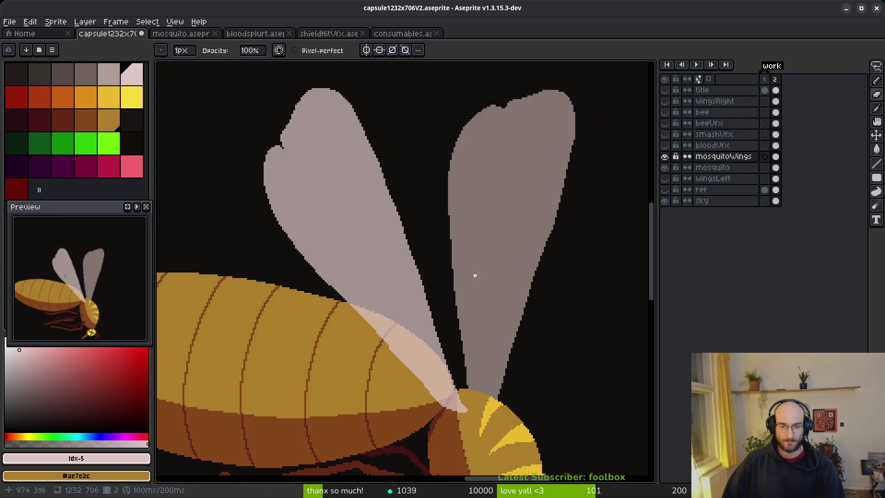
Alternate between the sprite and the Culex/Anopheles/Aedes diagram, zooming the canvas to compare wings
scroll(503, 242, "up", 1)
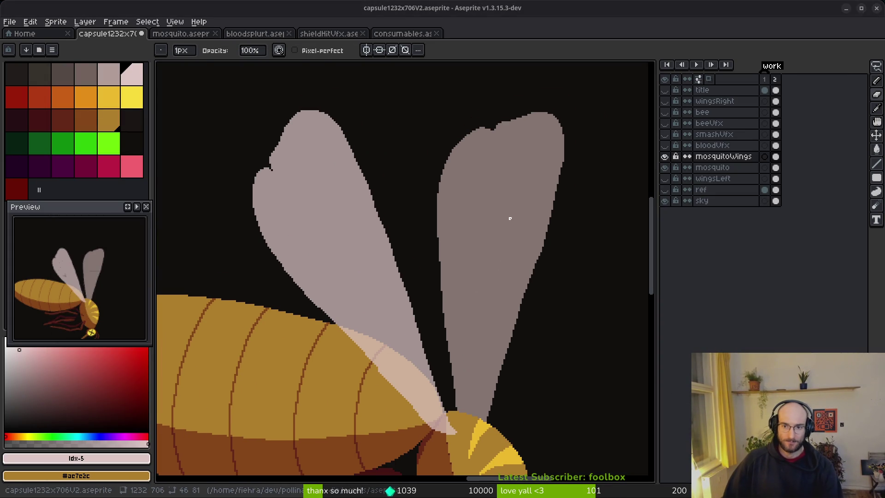
key("alt+Tab")
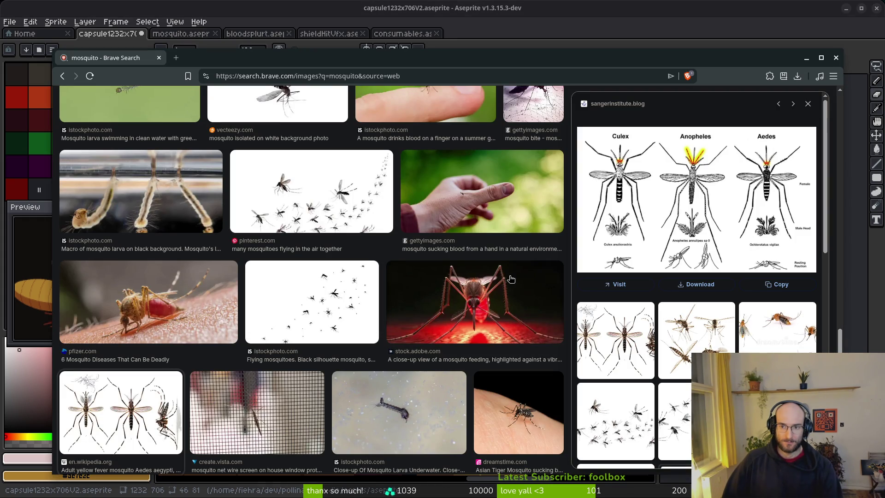
key("alt+Tab")
scroll(509, 276, "down", 3)
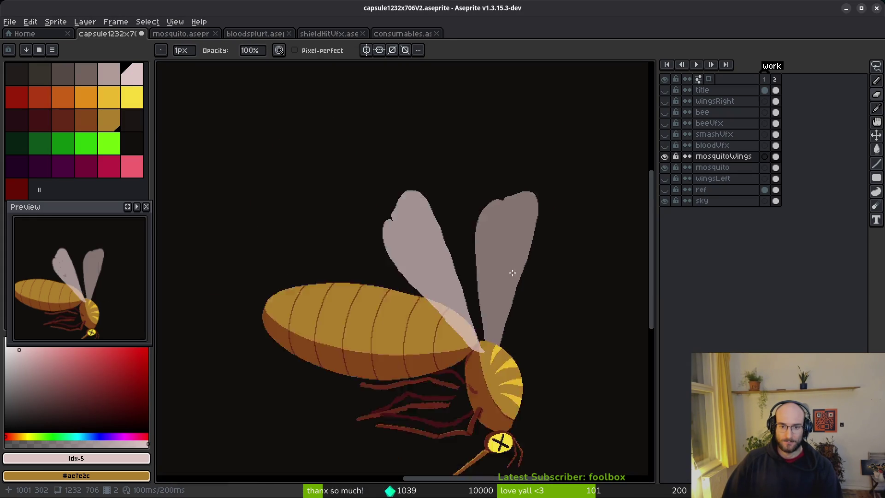
scroll(512, 275, "up", 2)
scroll(512, 275, "up", 1)
key("alt+Tab")
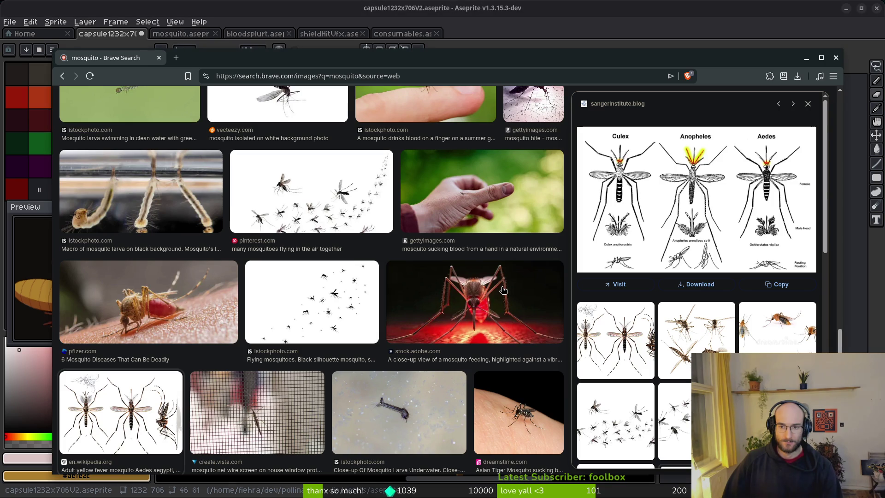